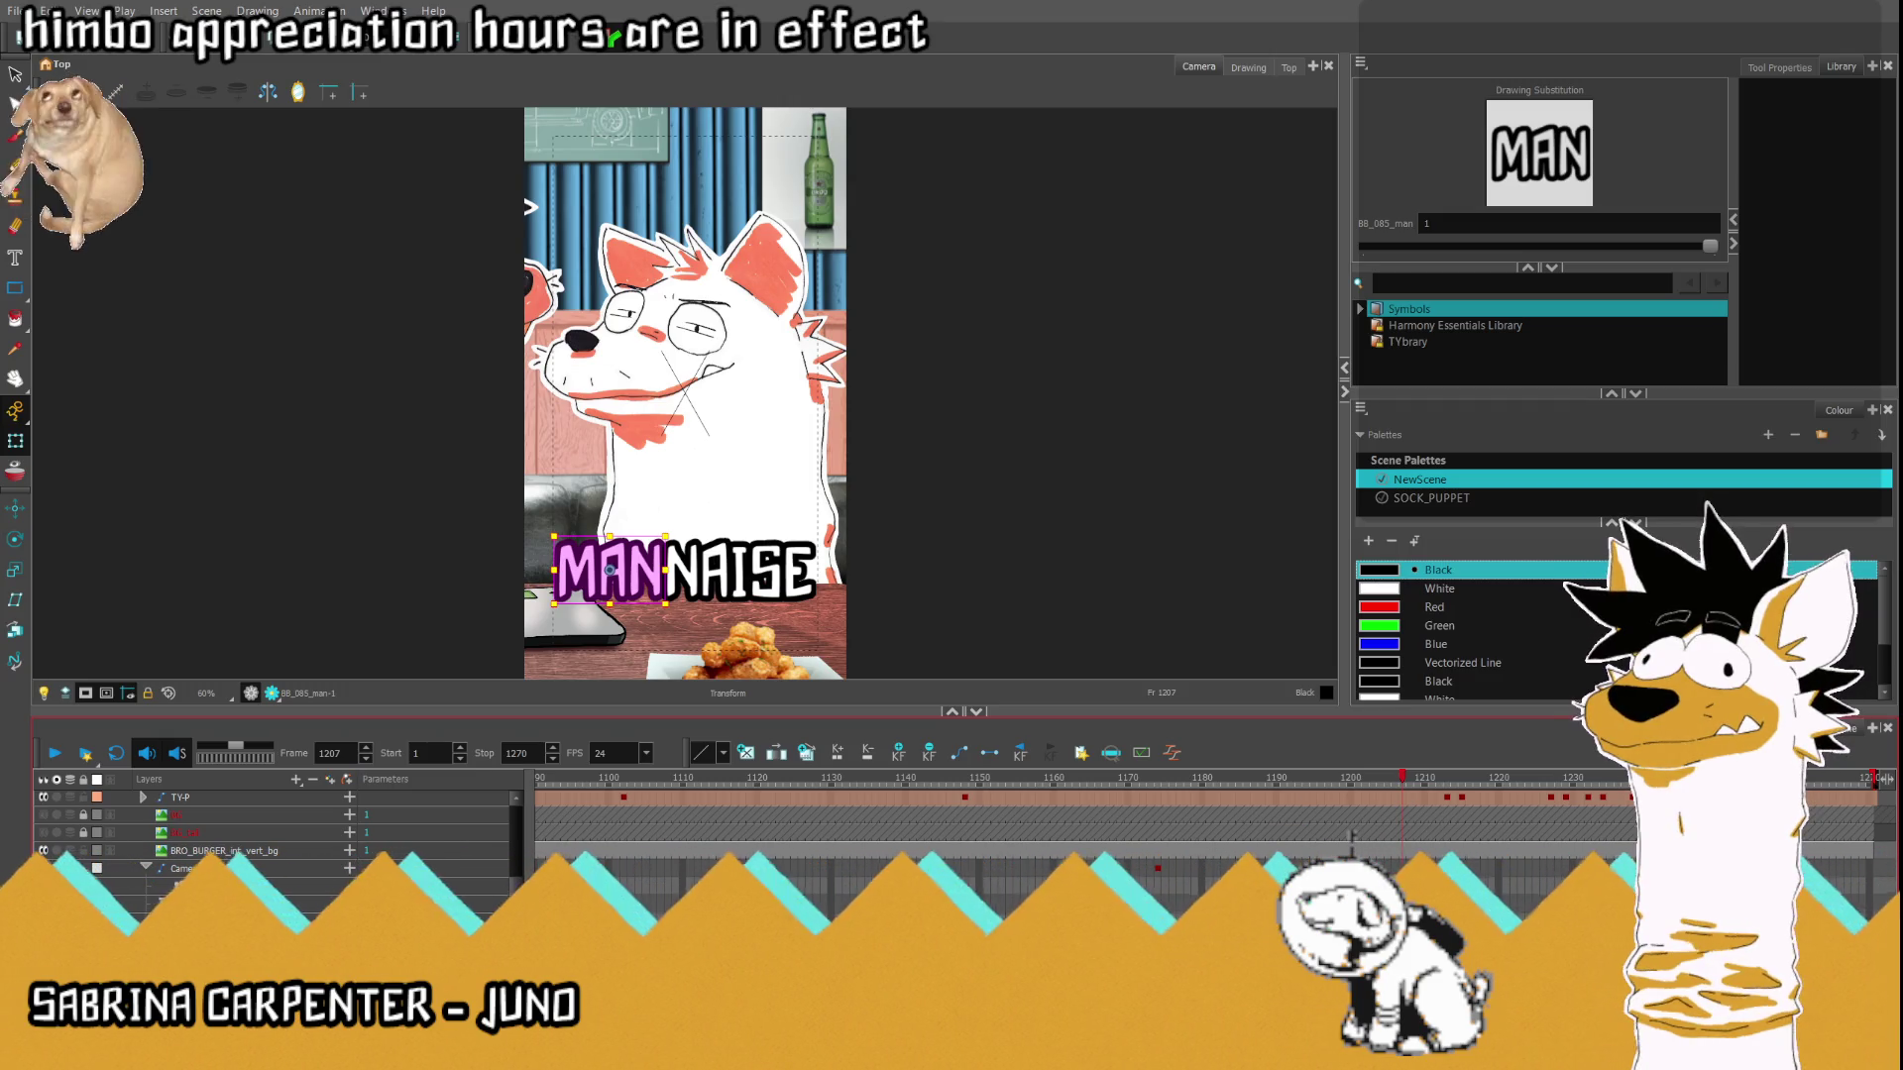
# Select the NAISE drawing and step through frames 1202–1207 to find where the title ends.
pyautogui.click(738, 570)
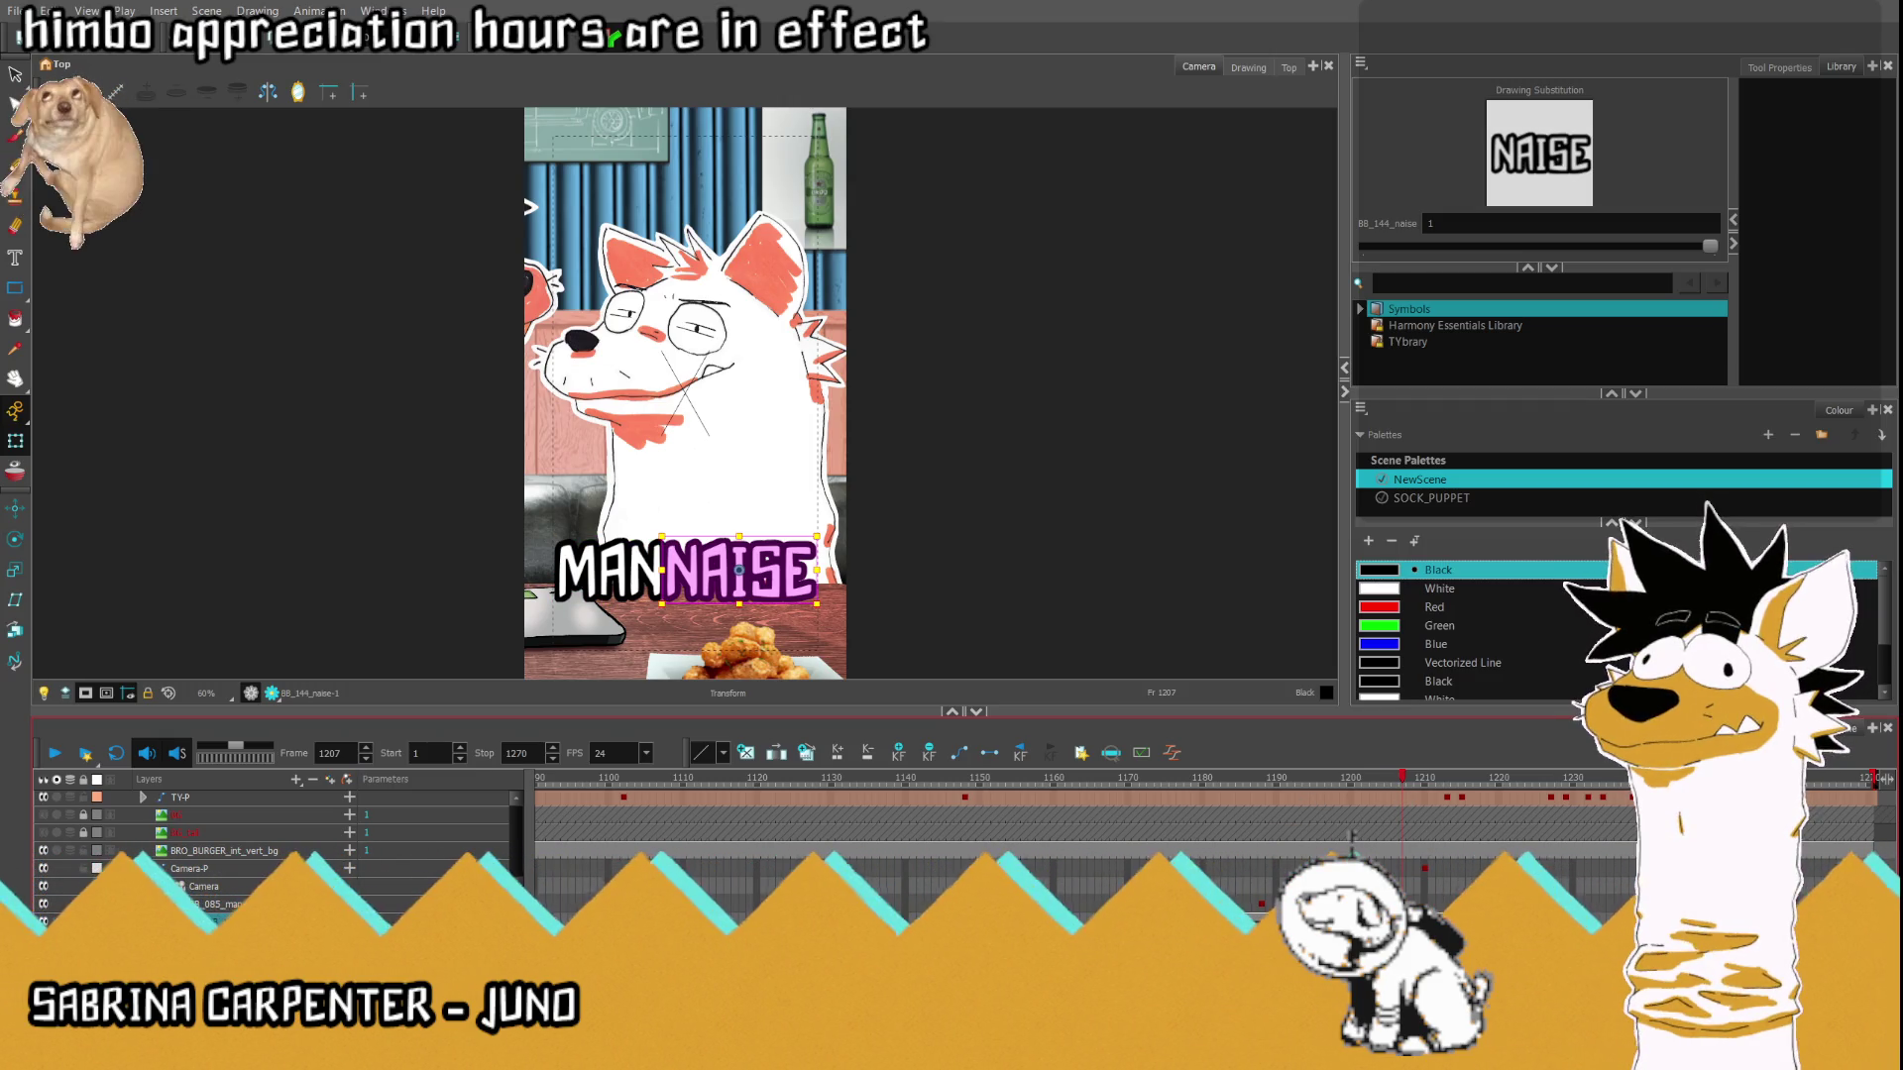
pyautogui.press(',')
pyautogui.press(',')
pyautogui.press(',')
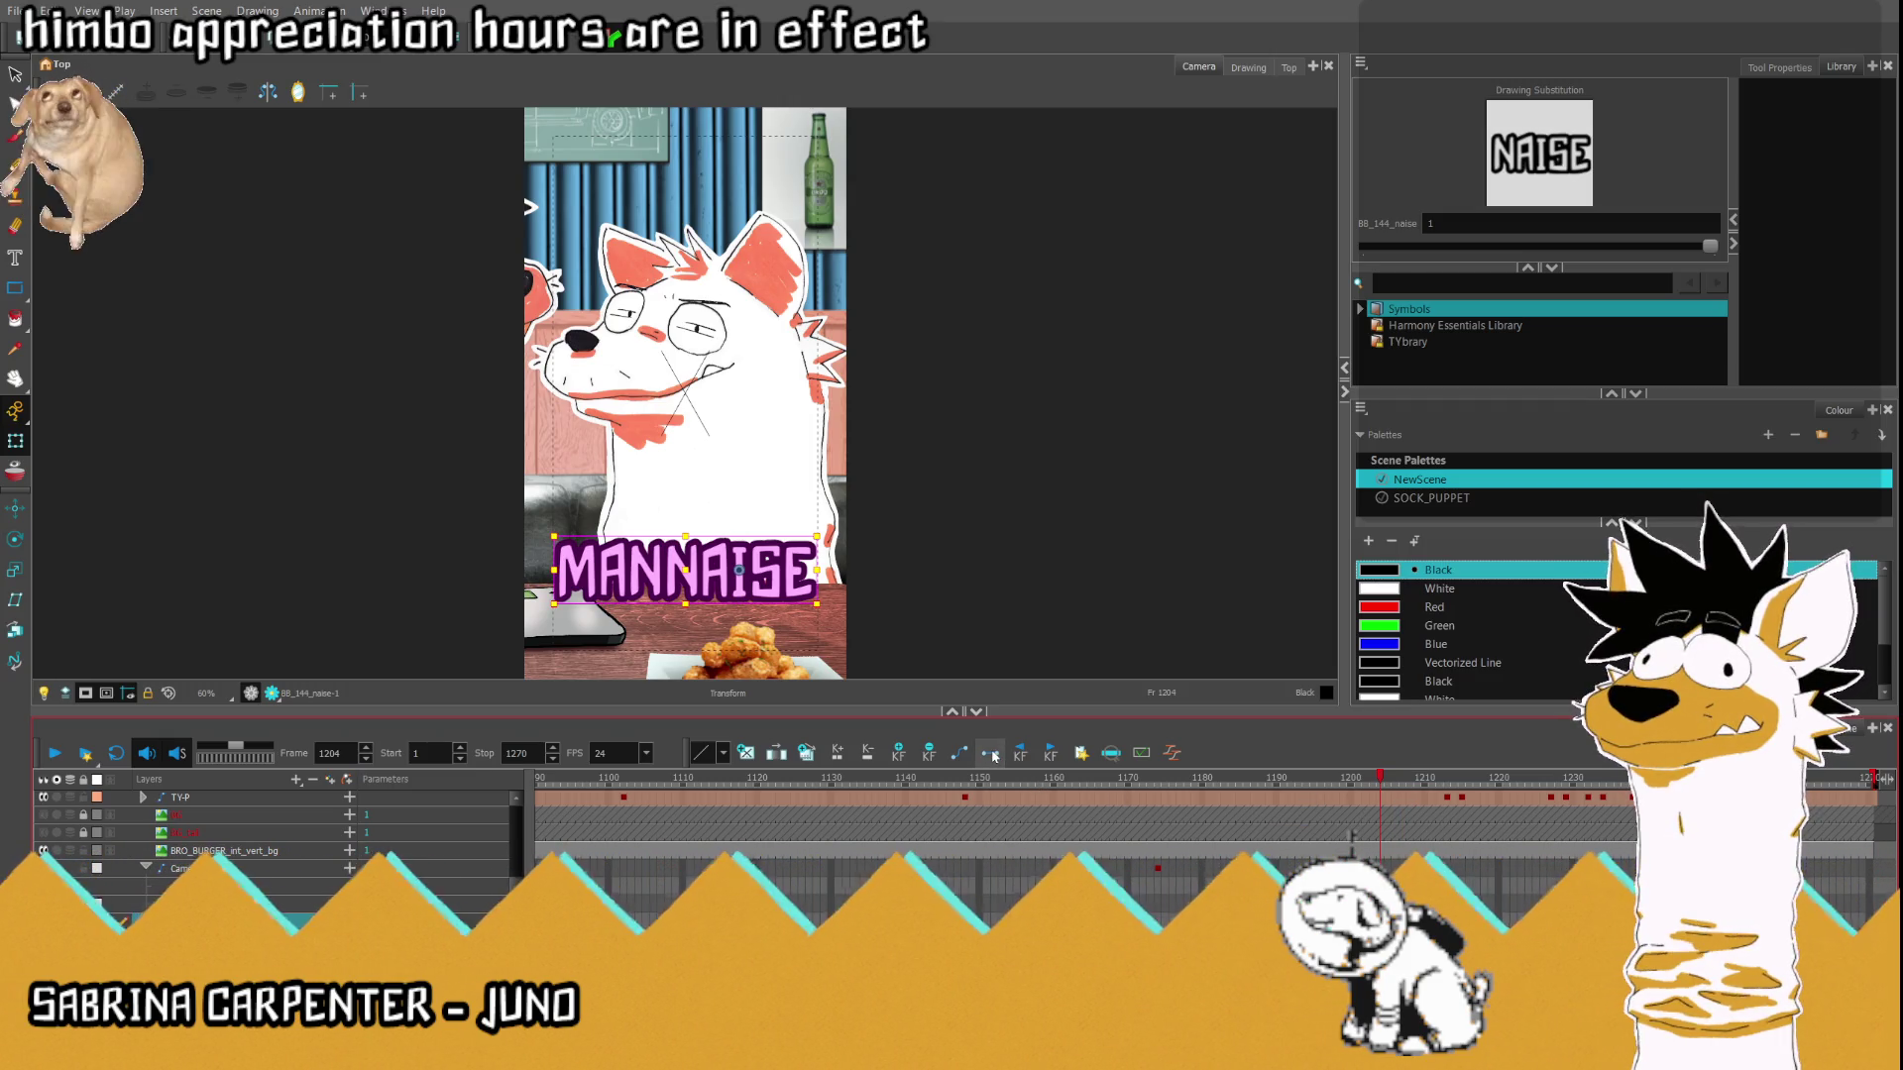
pyautogui.press(',')
pyautogui.press('.')
pyautogui.press('.')
pyautogui.press('.')
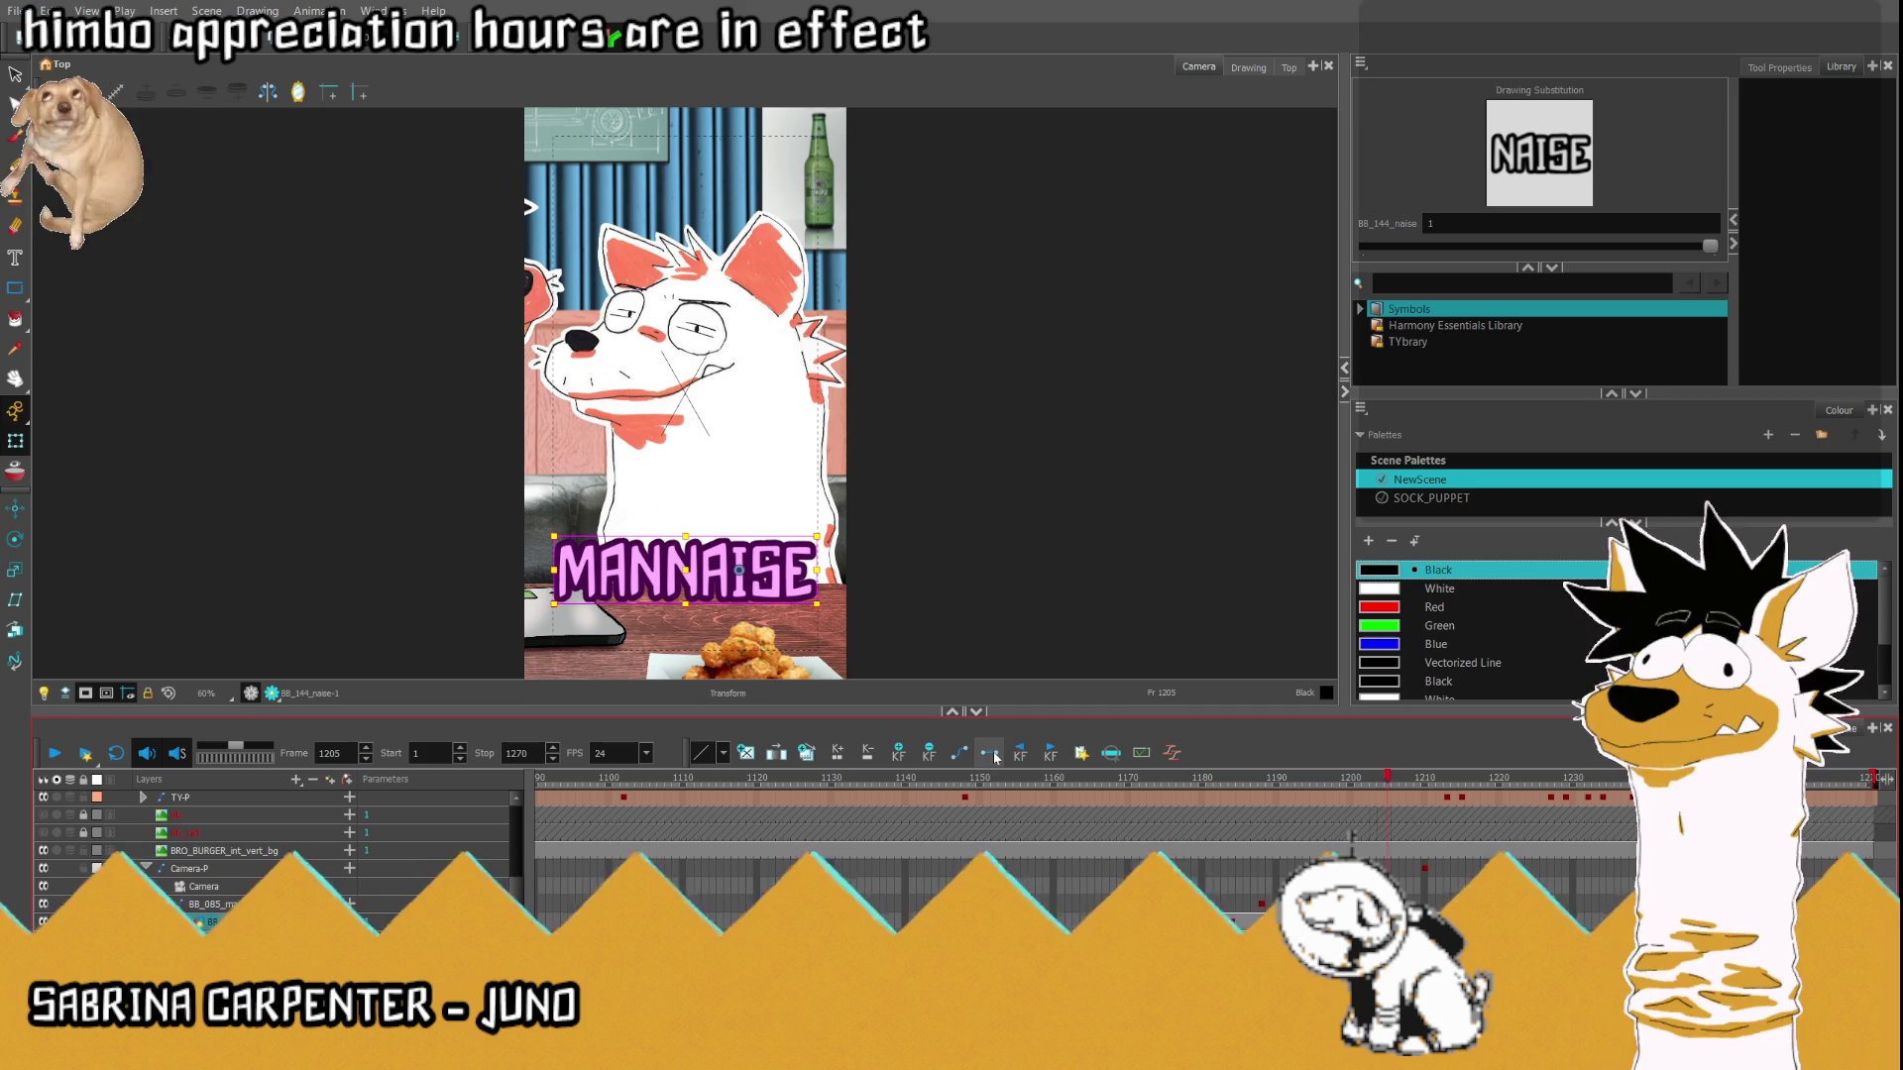
pyautogui.press(',')
pyautogui.press(',')
pyautogui.press(',')
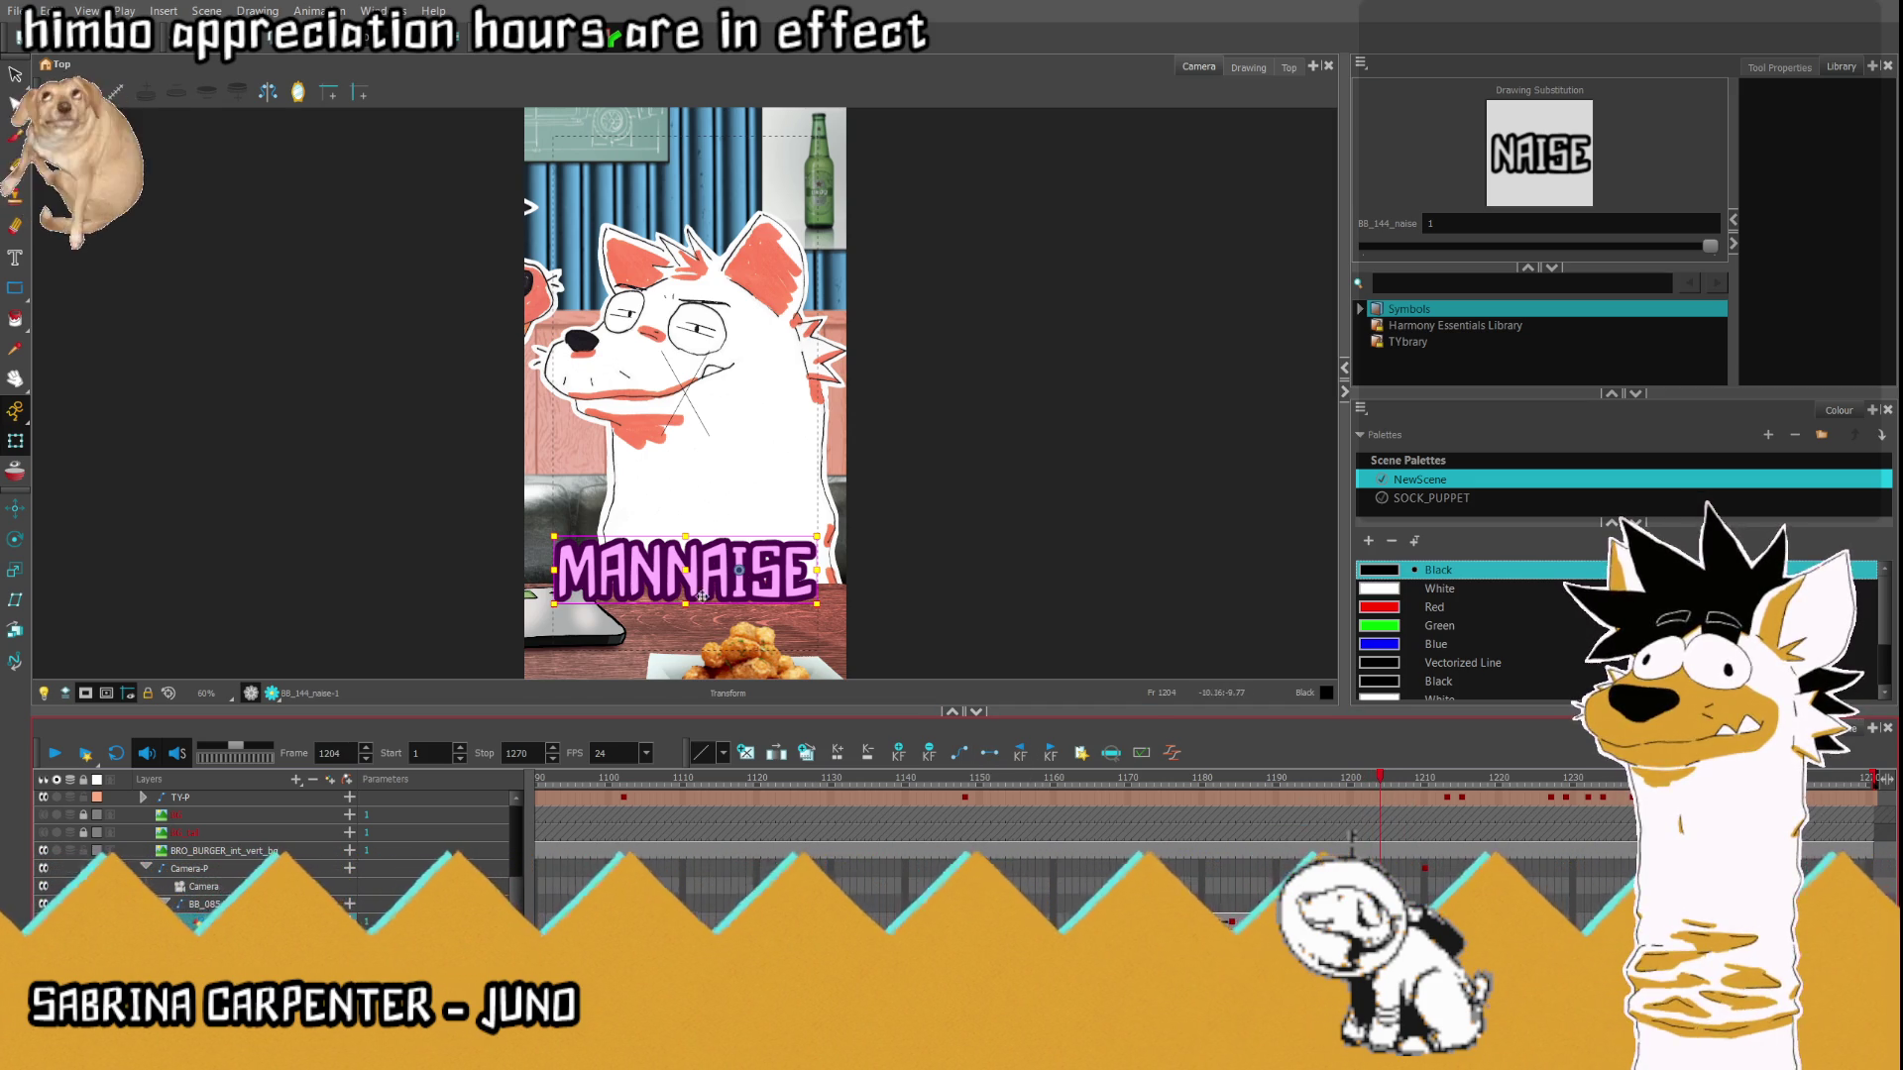
pyautogui.press('.')
pyautogui.press('.')
pyautogui.press('.')
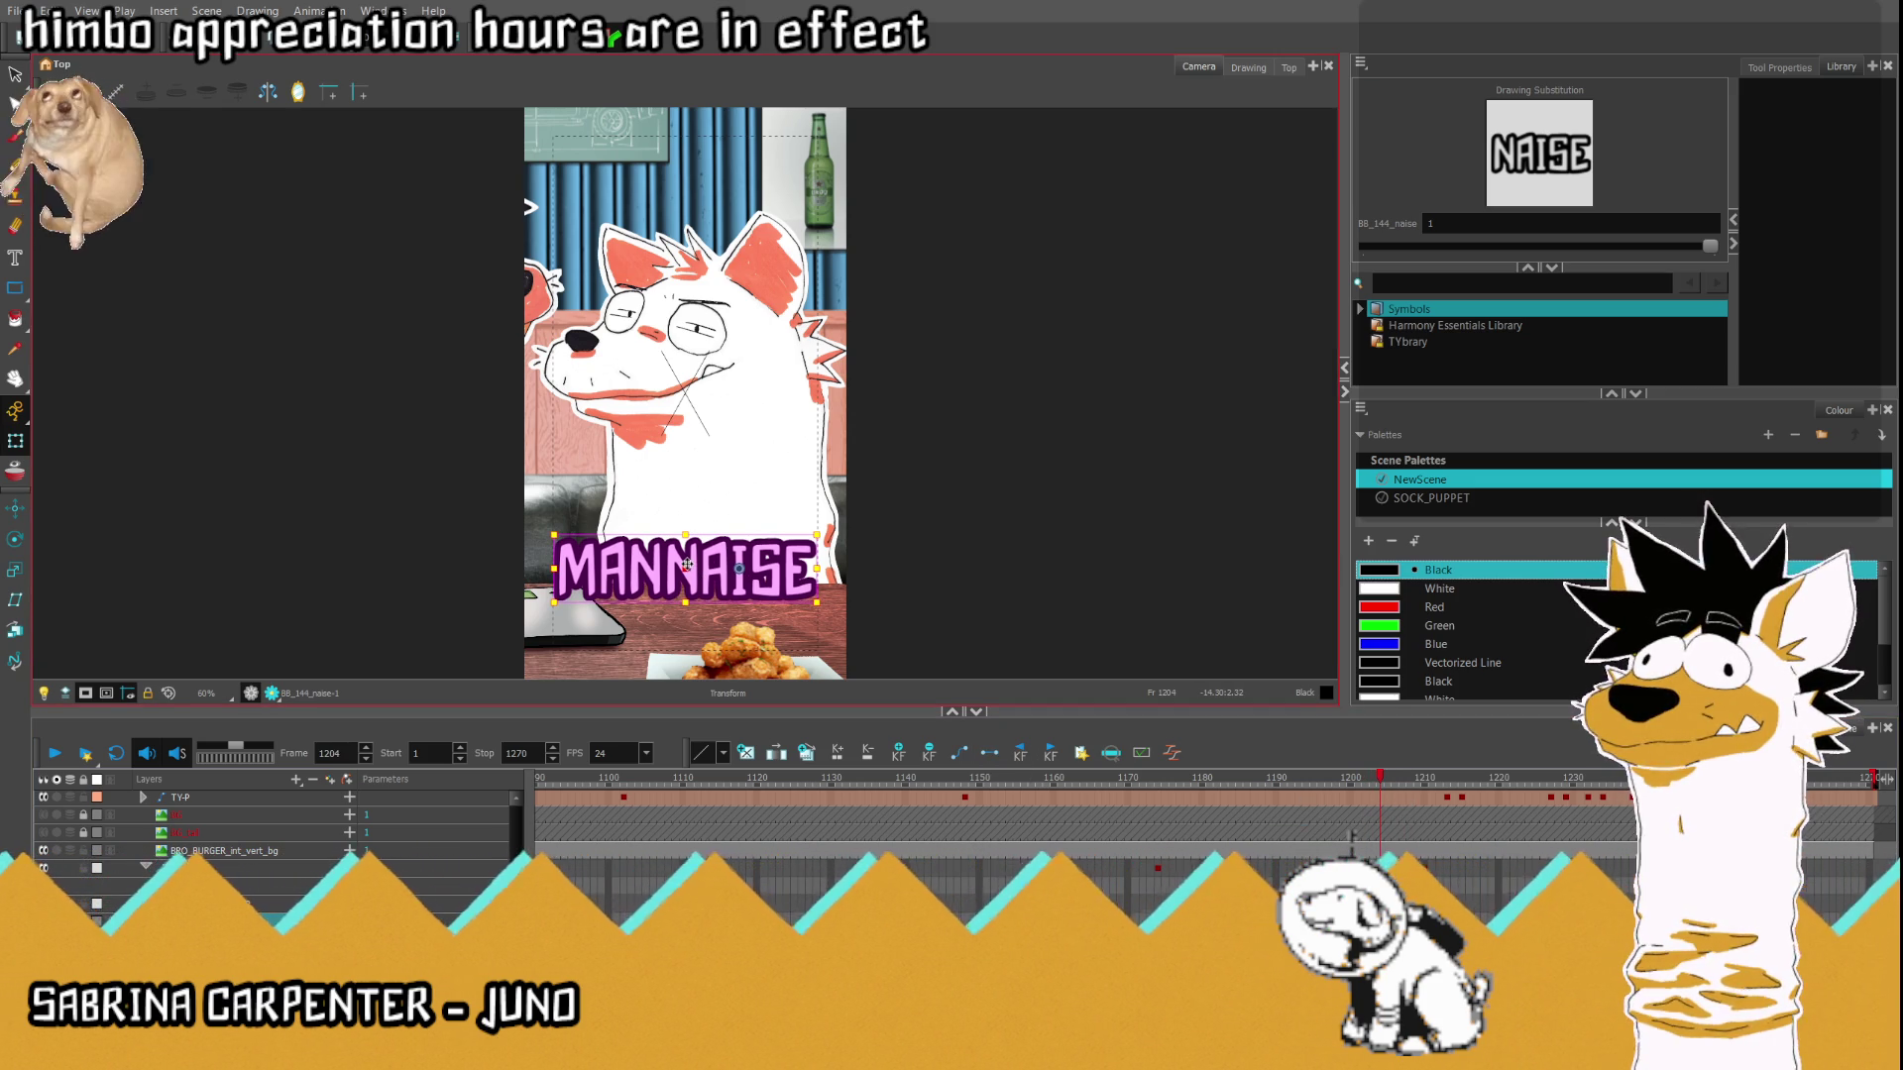
pyautogui.press('.')
pyautogui.press('.')
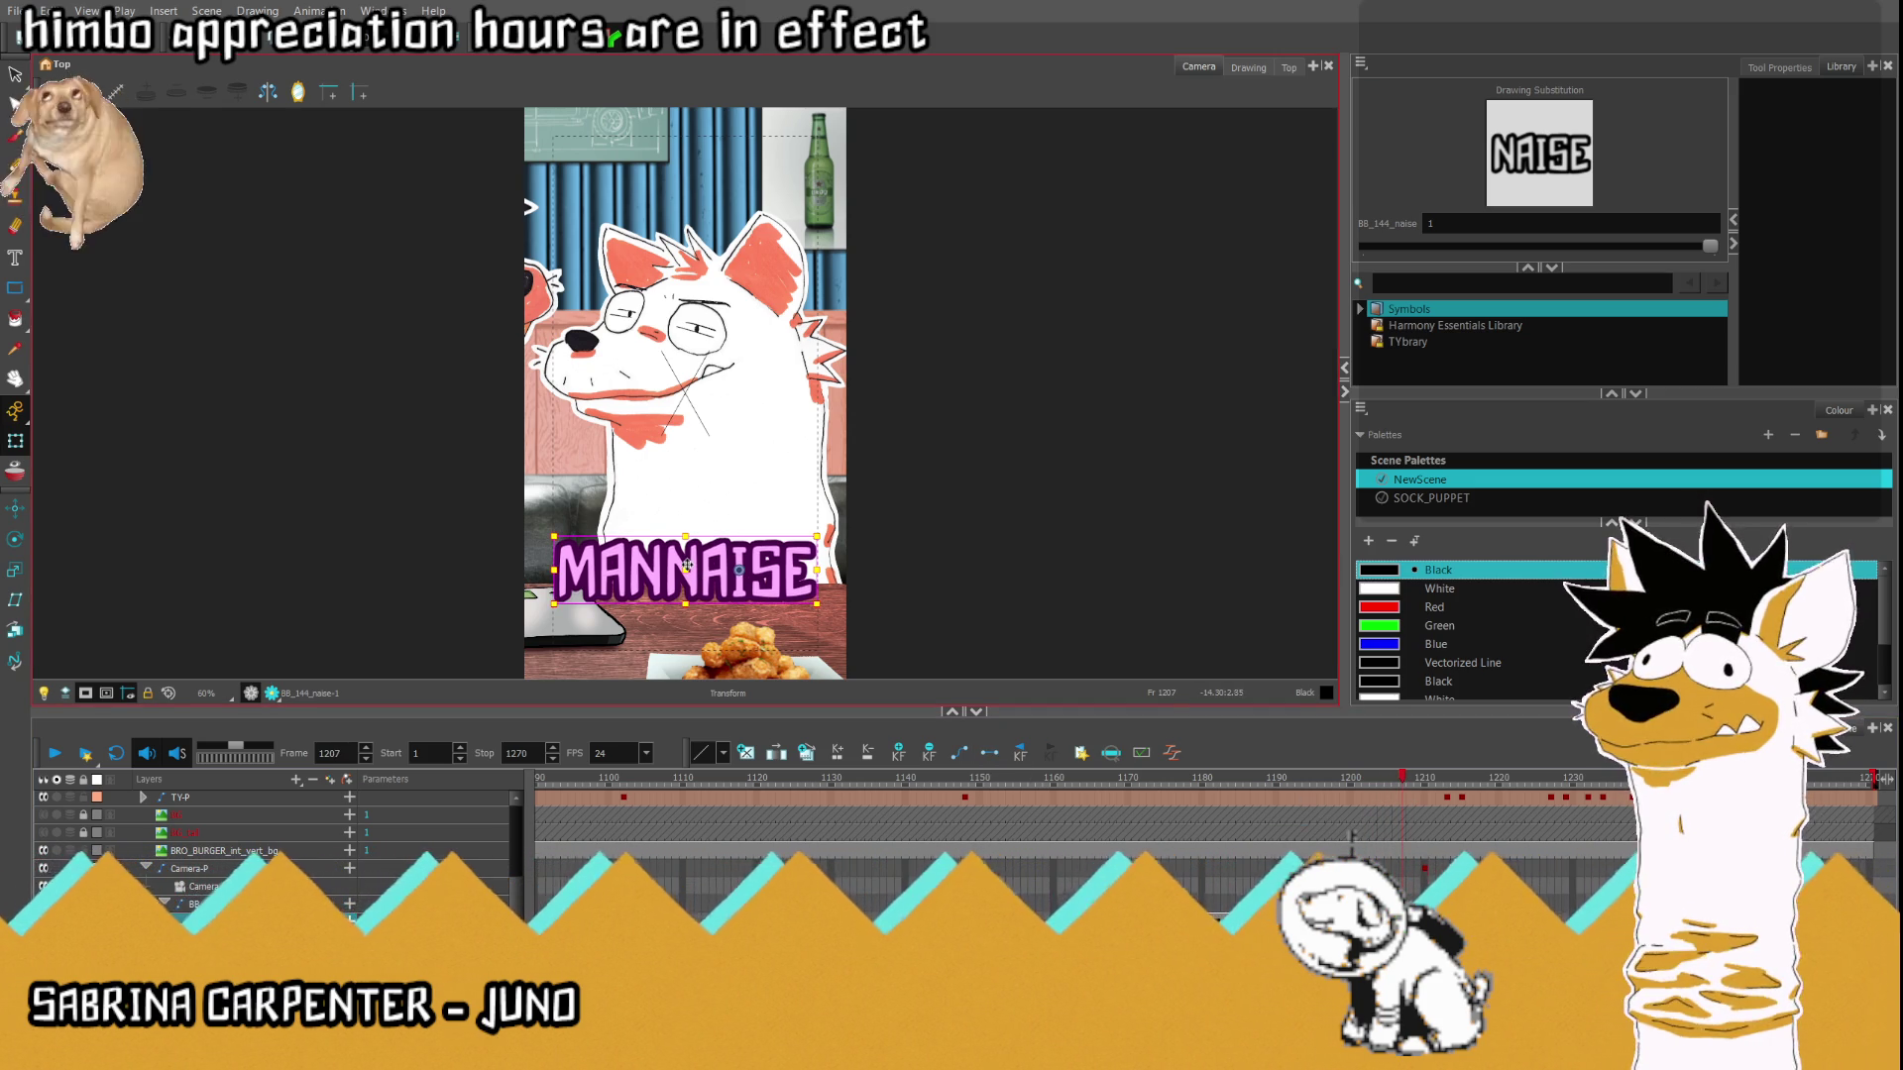
# Nudge the MANNAISE title slightly lower and clear its drawing at frame 1208.
pyautogui.moveTo(700, 693); pyautogui.dragTo(700, 701)
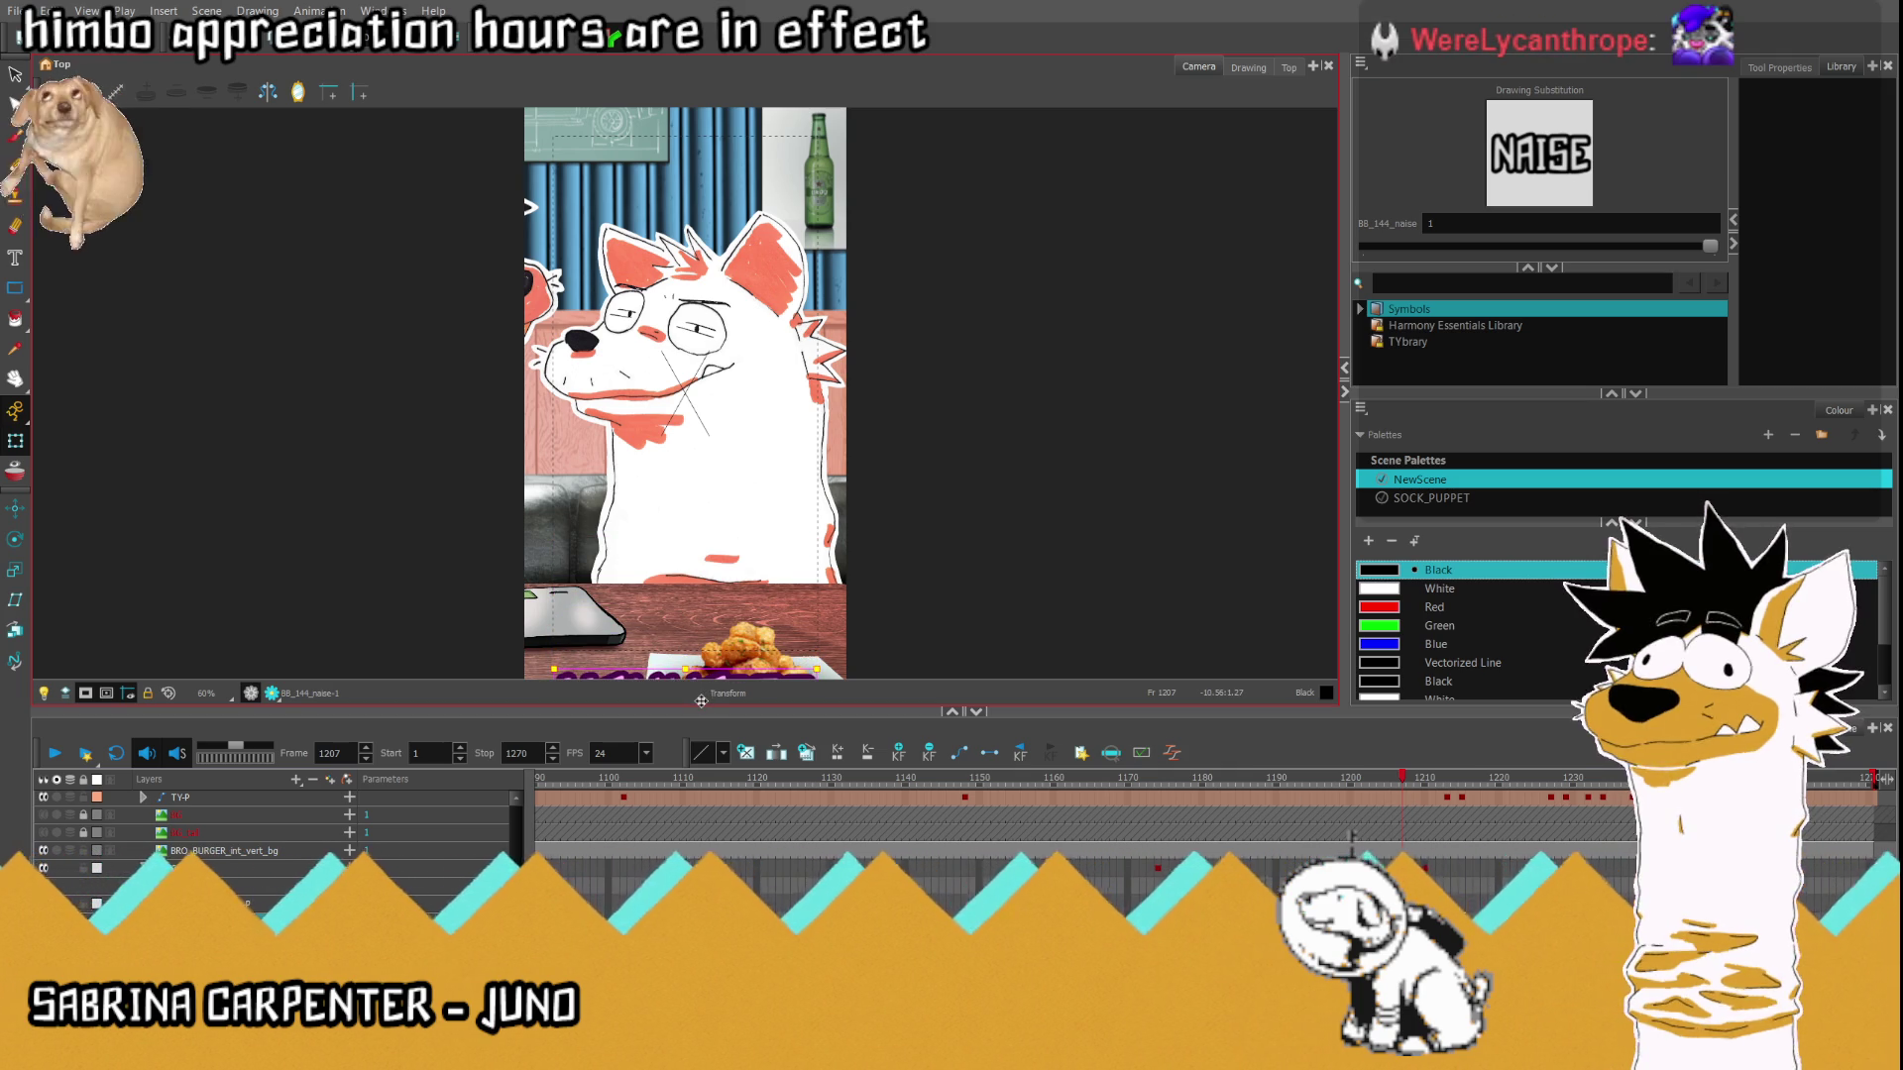
pyautogui.press('.')
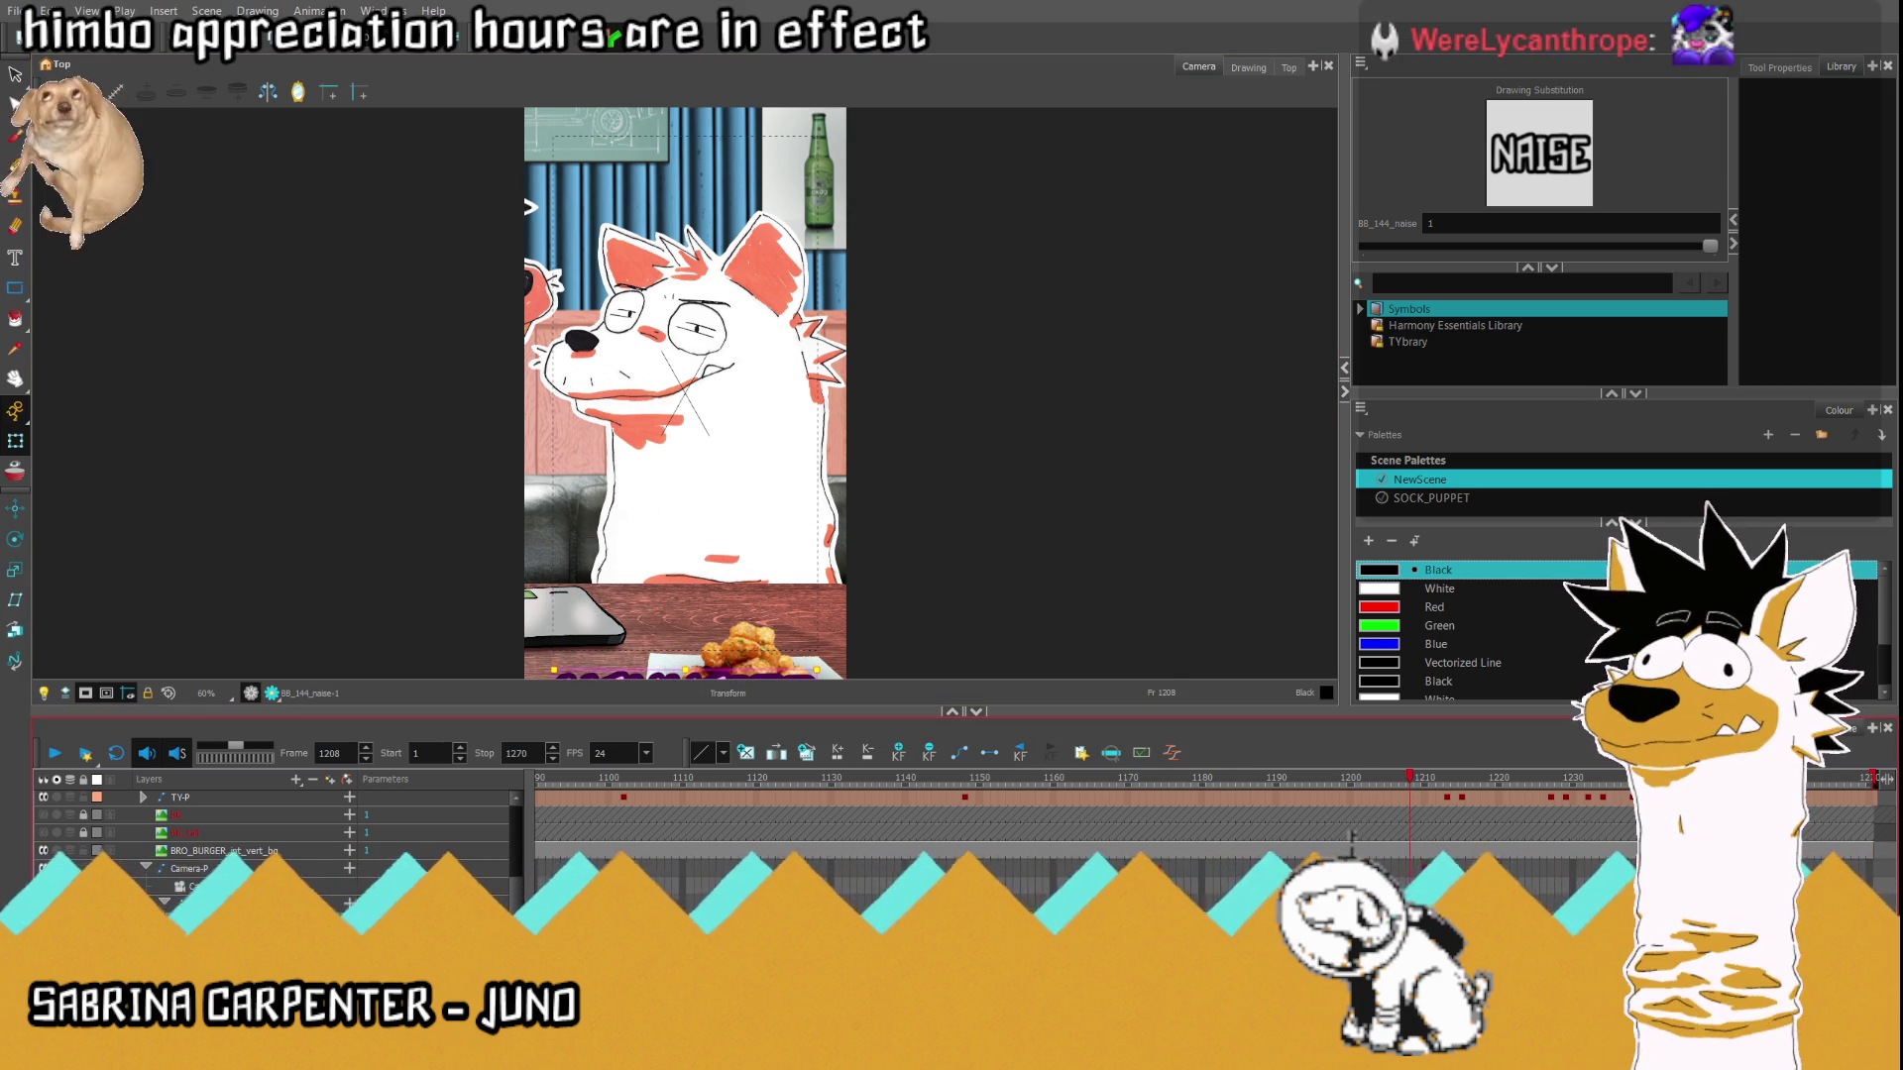
pyautogui.press('Delete')
# Replay the shot from frames 1163 and 1159, then scrub back to the MANNAISE title.
pyautogui.click(1075, 778)
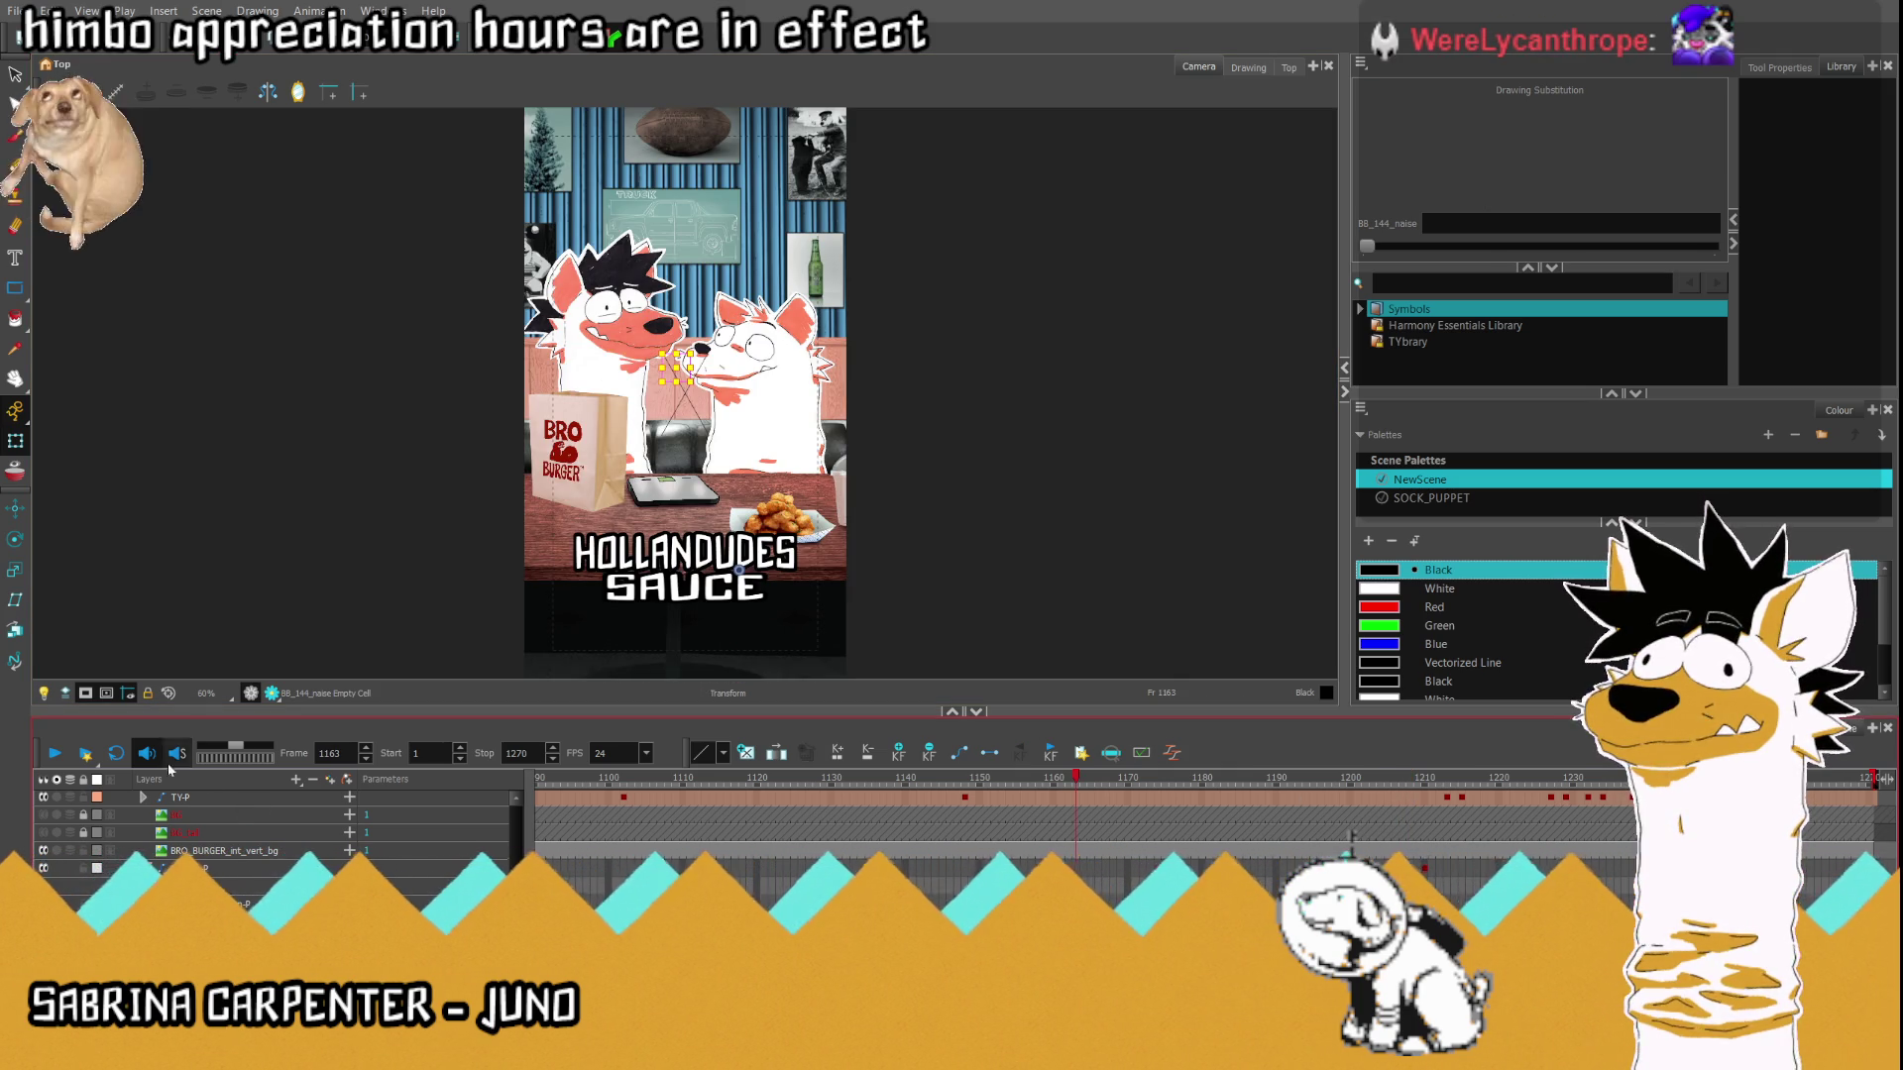
pyautogui.click(52, 756)
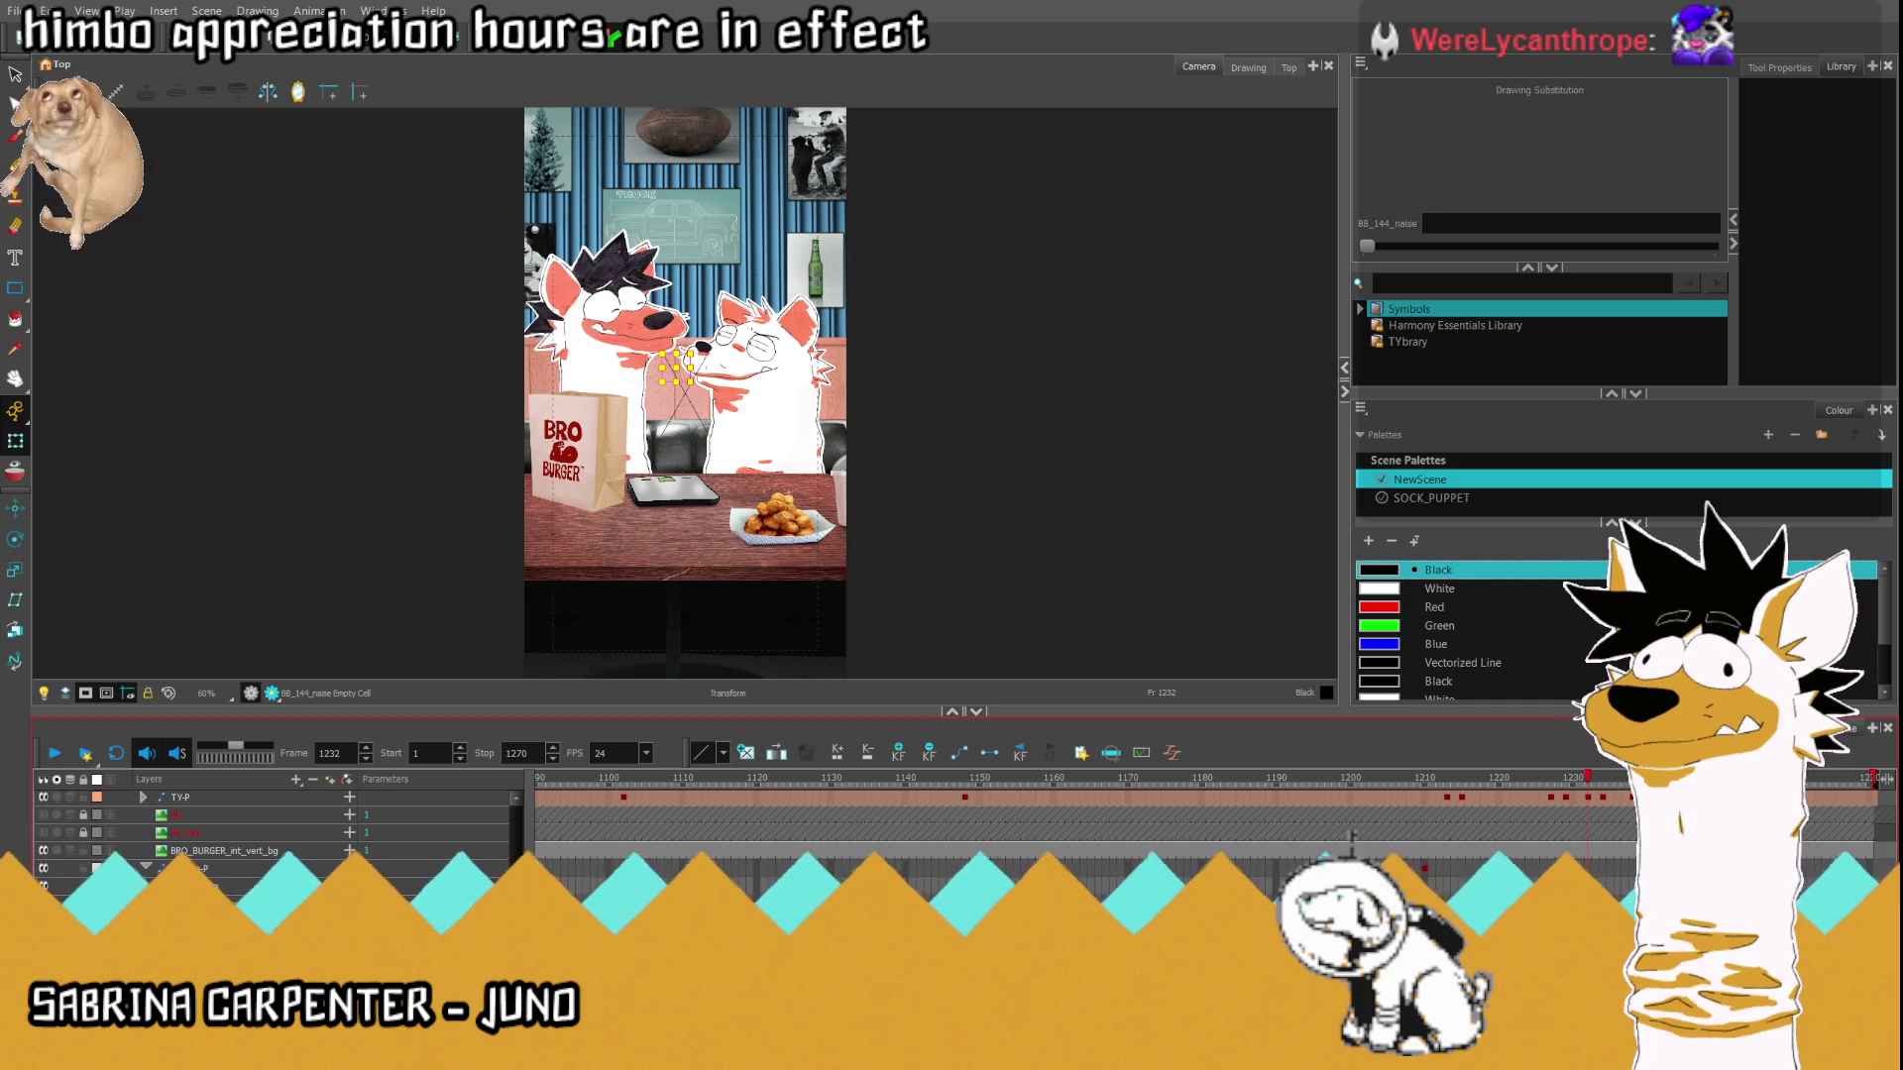
pyautogui.click(1048, 778)
pyautogui.click(57, 755)
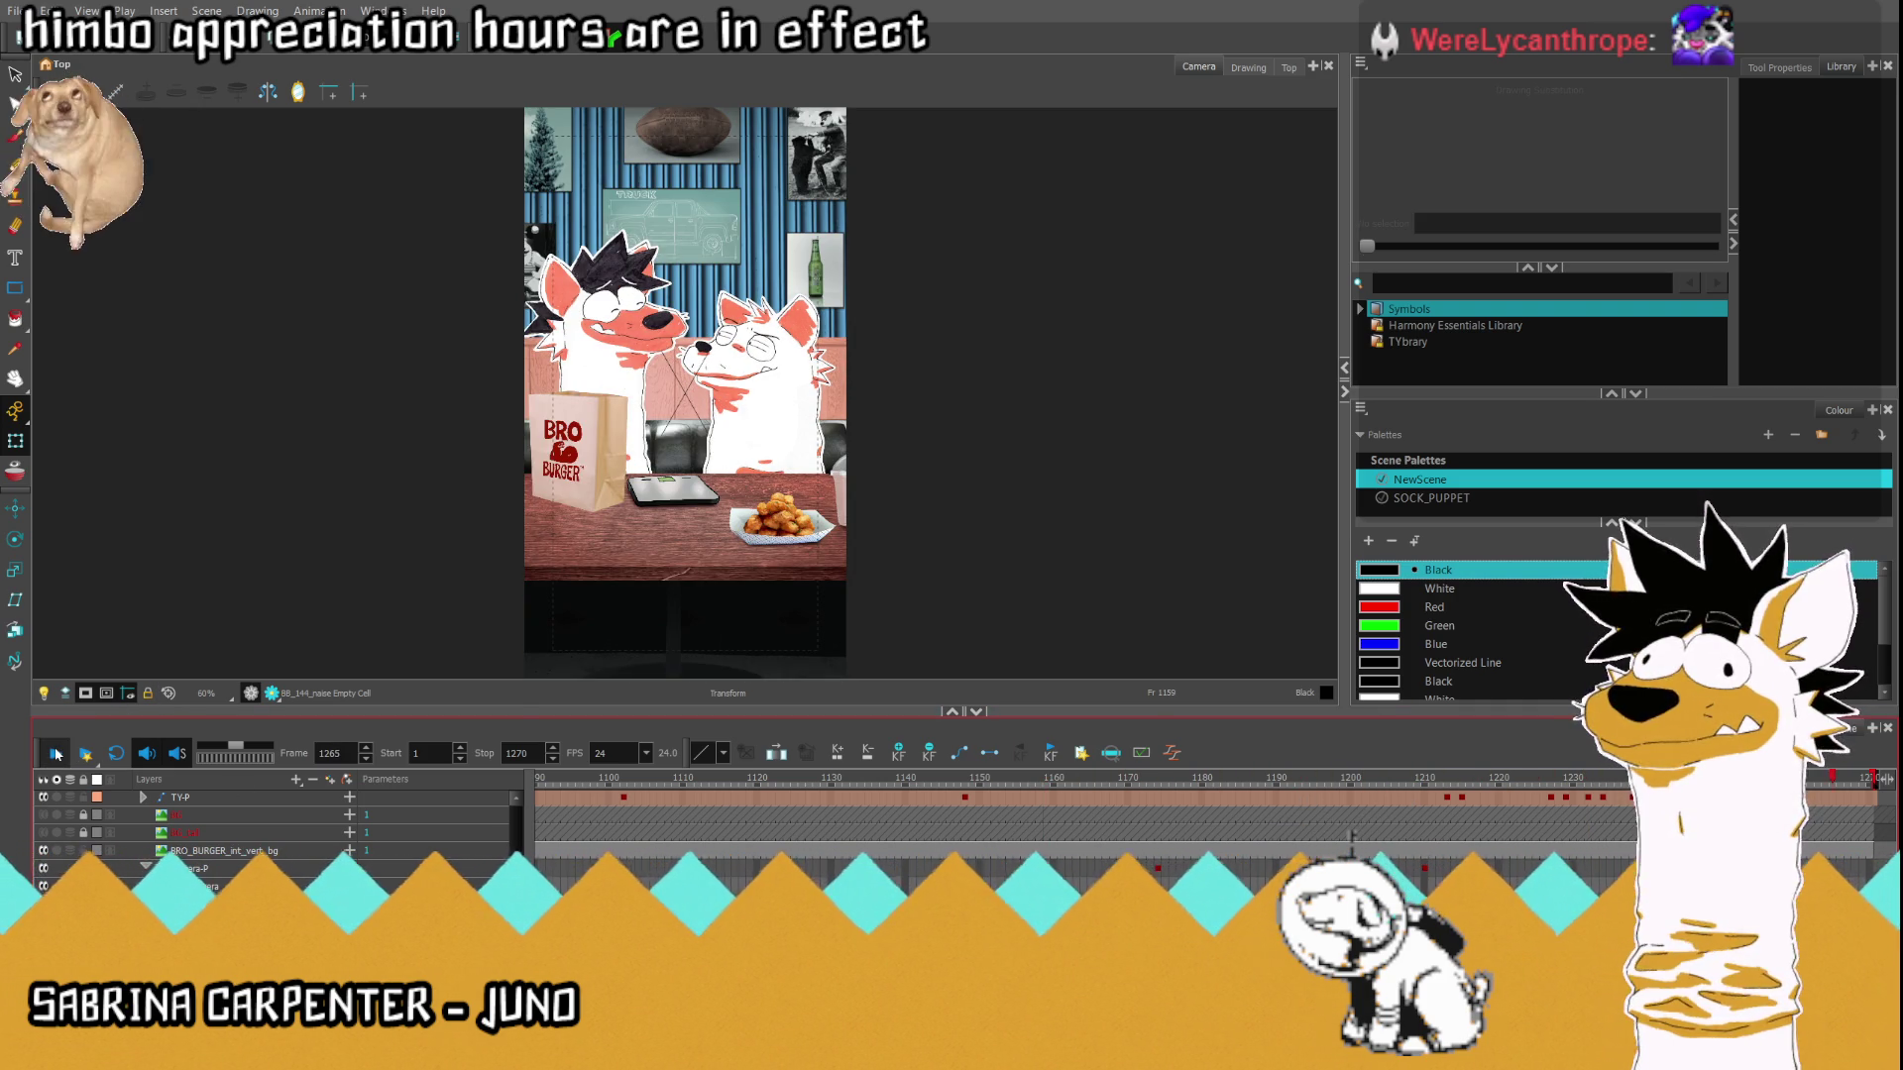
pyautogui.moveTo(1167, 790); pyautogui.dragTo(1231, 784)
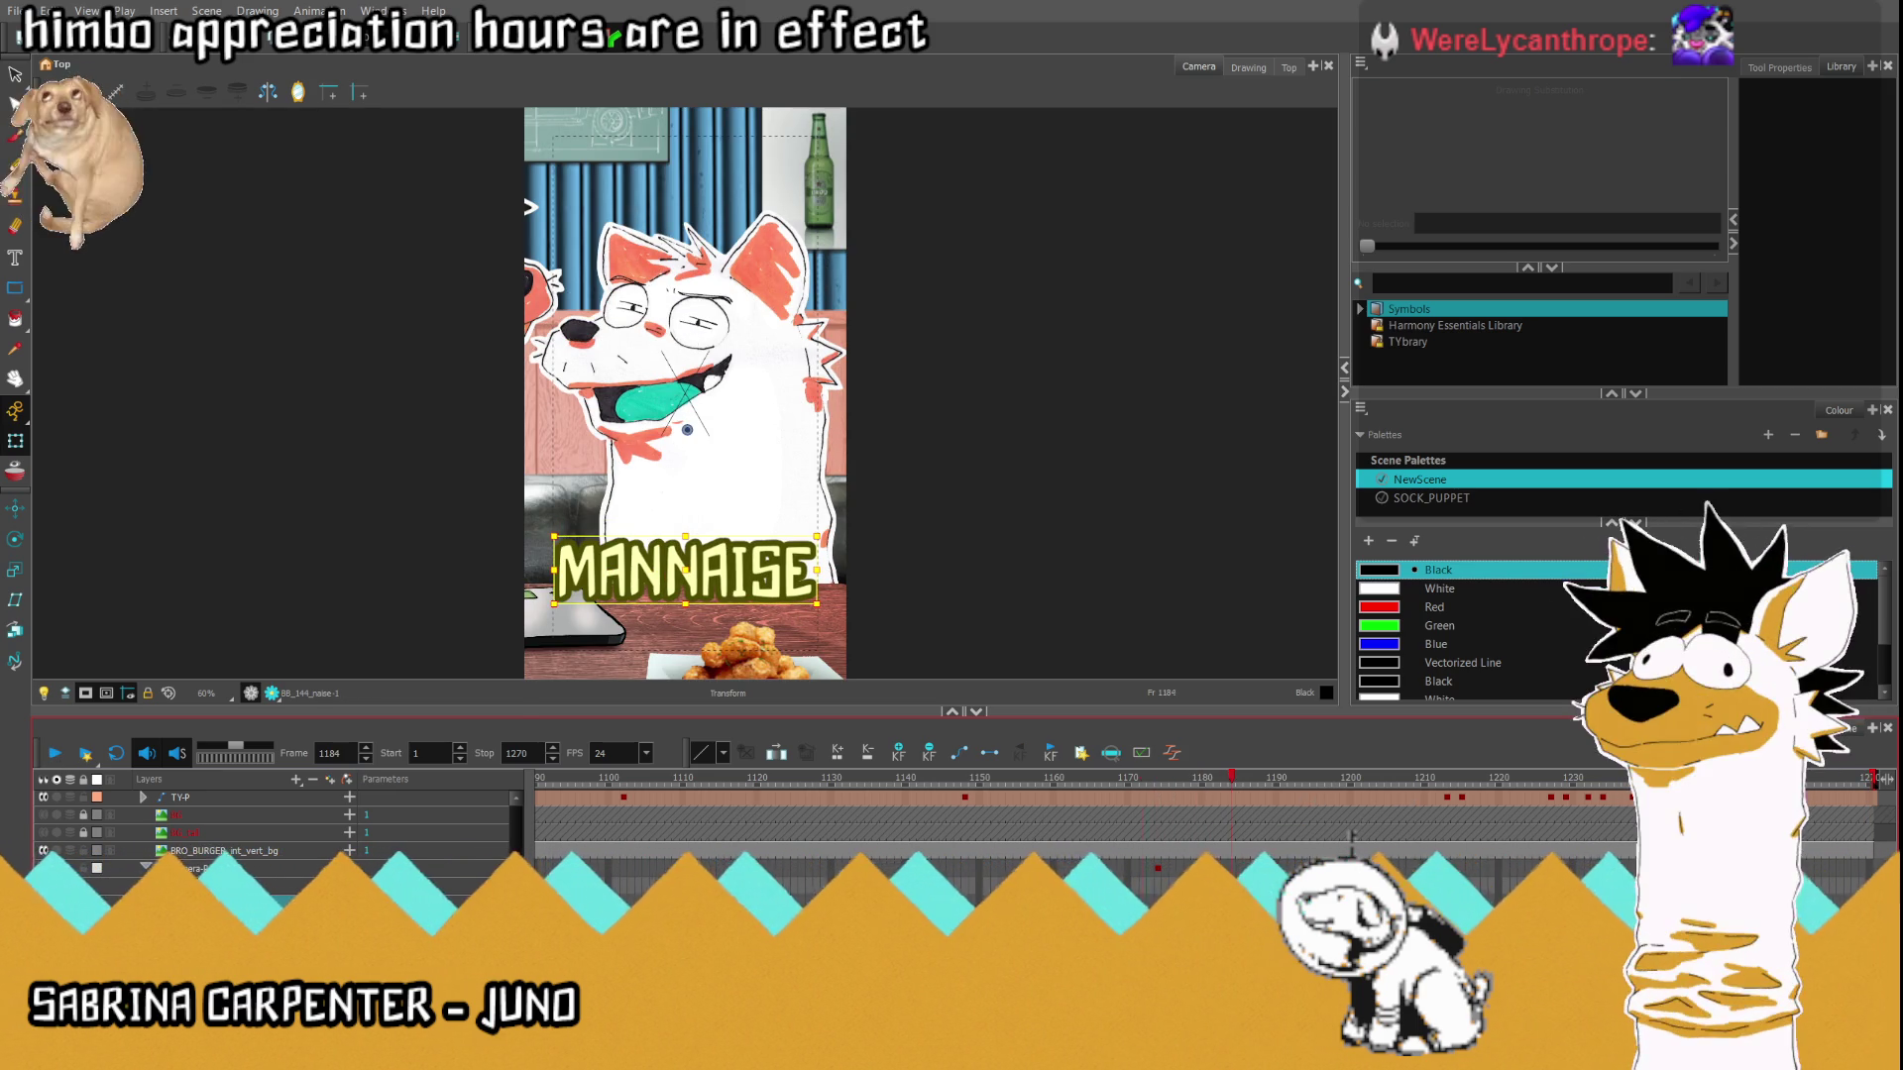
# Replay from frame 1172, then zoom in and rotate the small MAN drawing horizontal at frame 1173.
pyautogui.press(',')
pyautogui.press(',')
pyautogui.press(',')
pyautogui.click(57, 755)
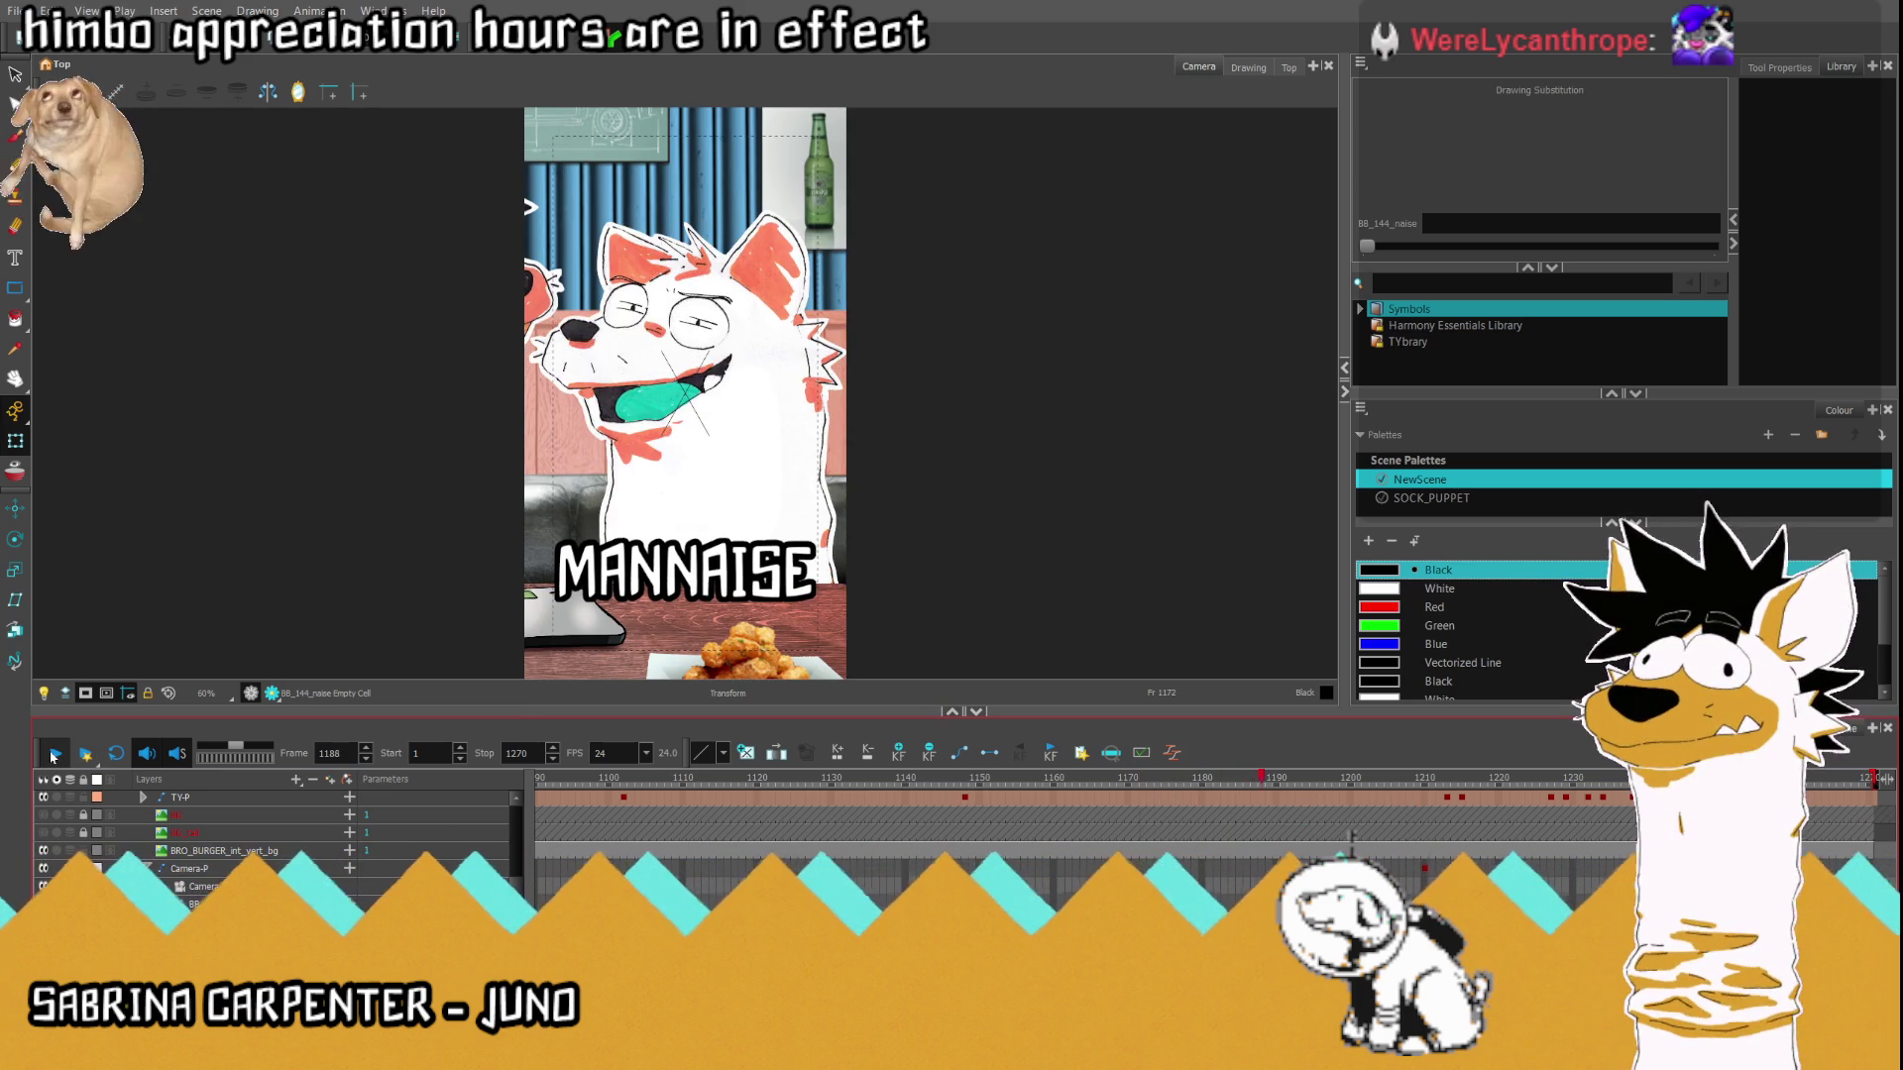
pyautogui.press(',')
pyautogui.press(',')
pyautogui.press(',')
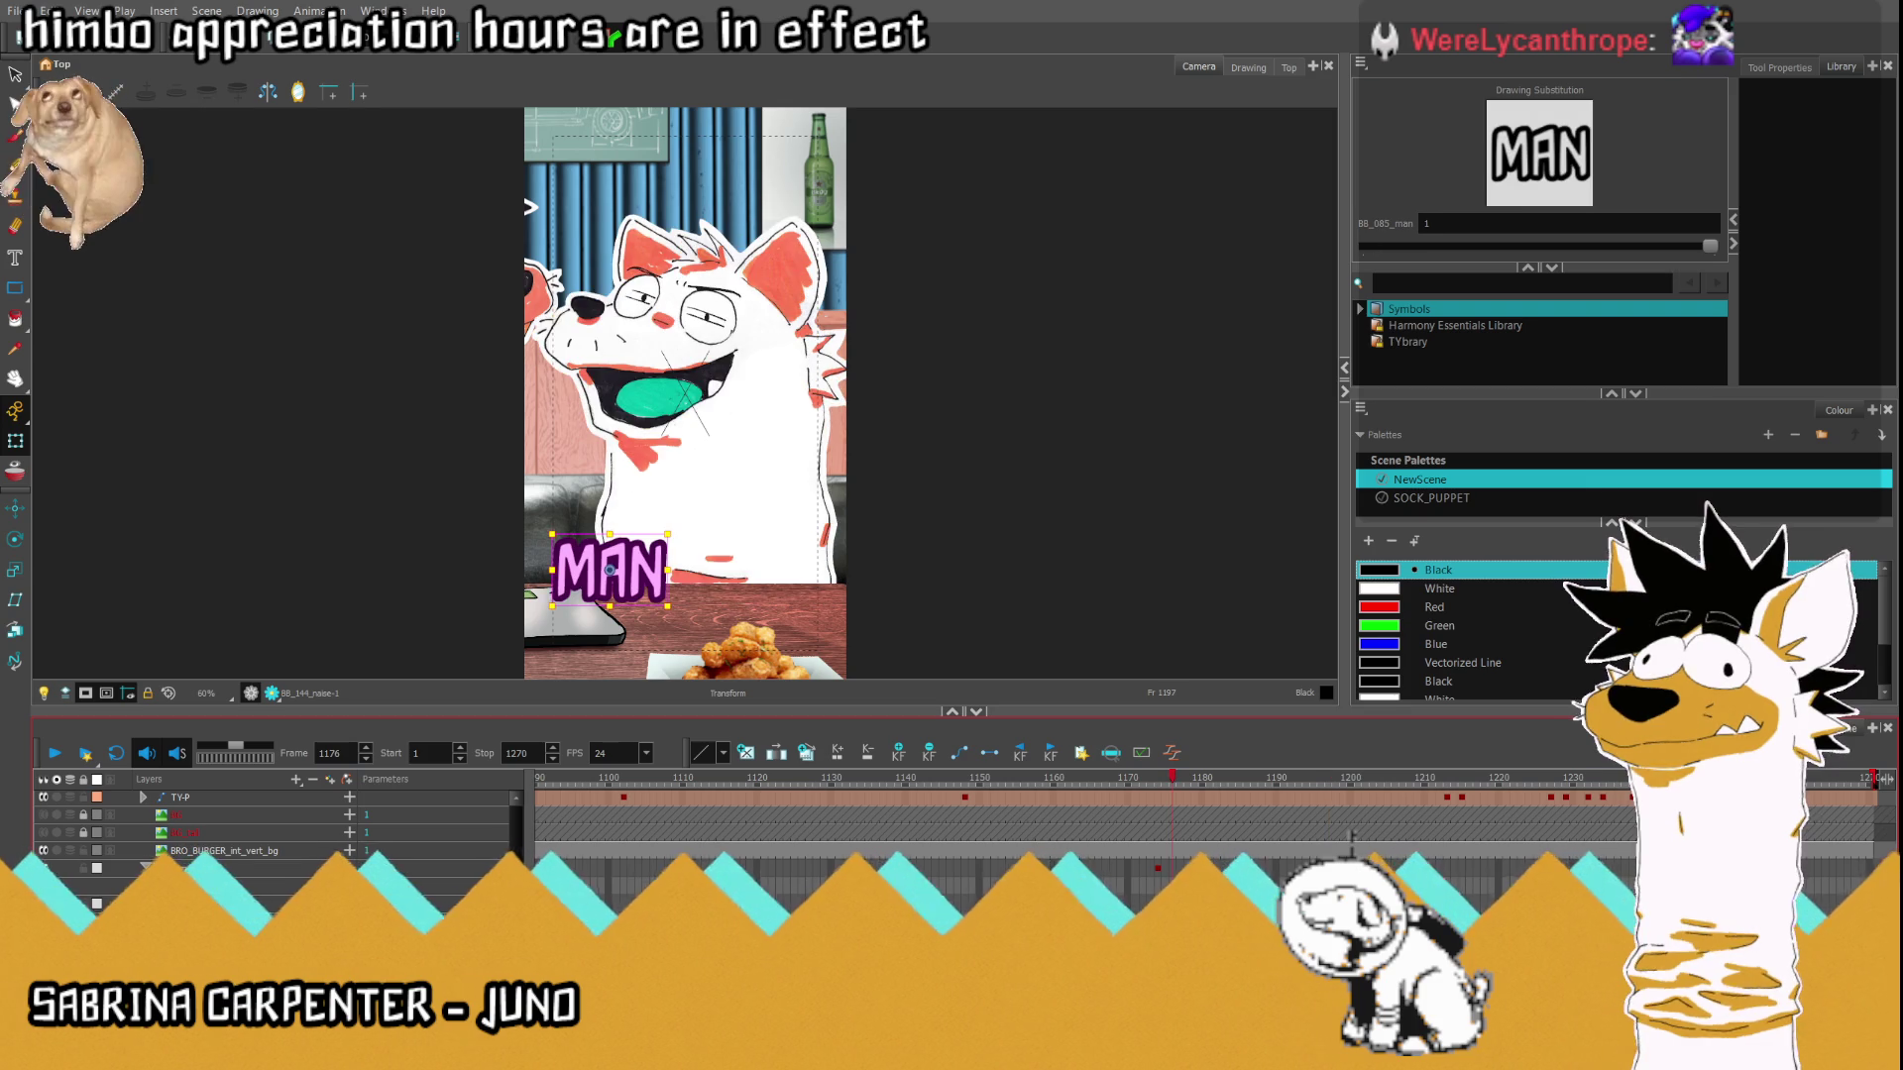
pyautogui.press(',')
pyautogui.press(',')
pyautogui.press(',')
pyautogui.scroll(5, 618, 586)
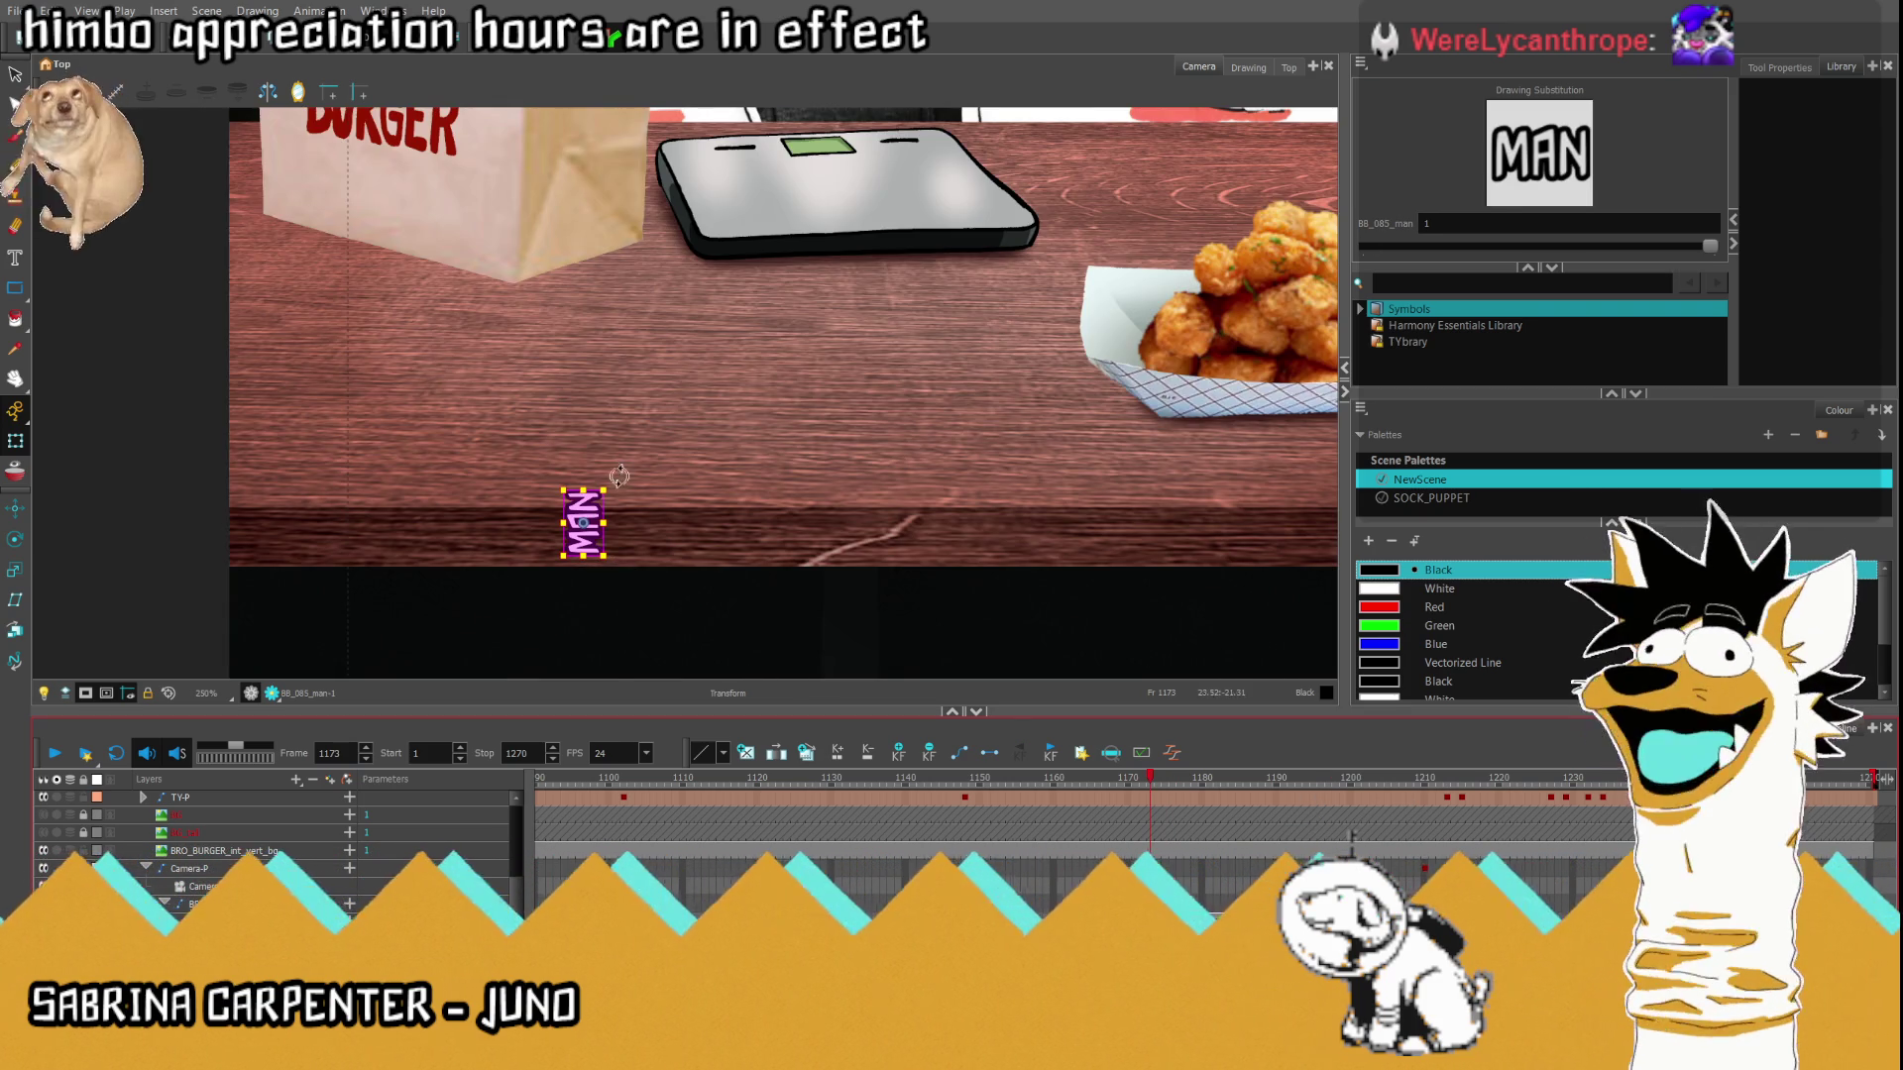
pyautogui.moveTo(619, 477); pyautogui.dragTo(669, 555)
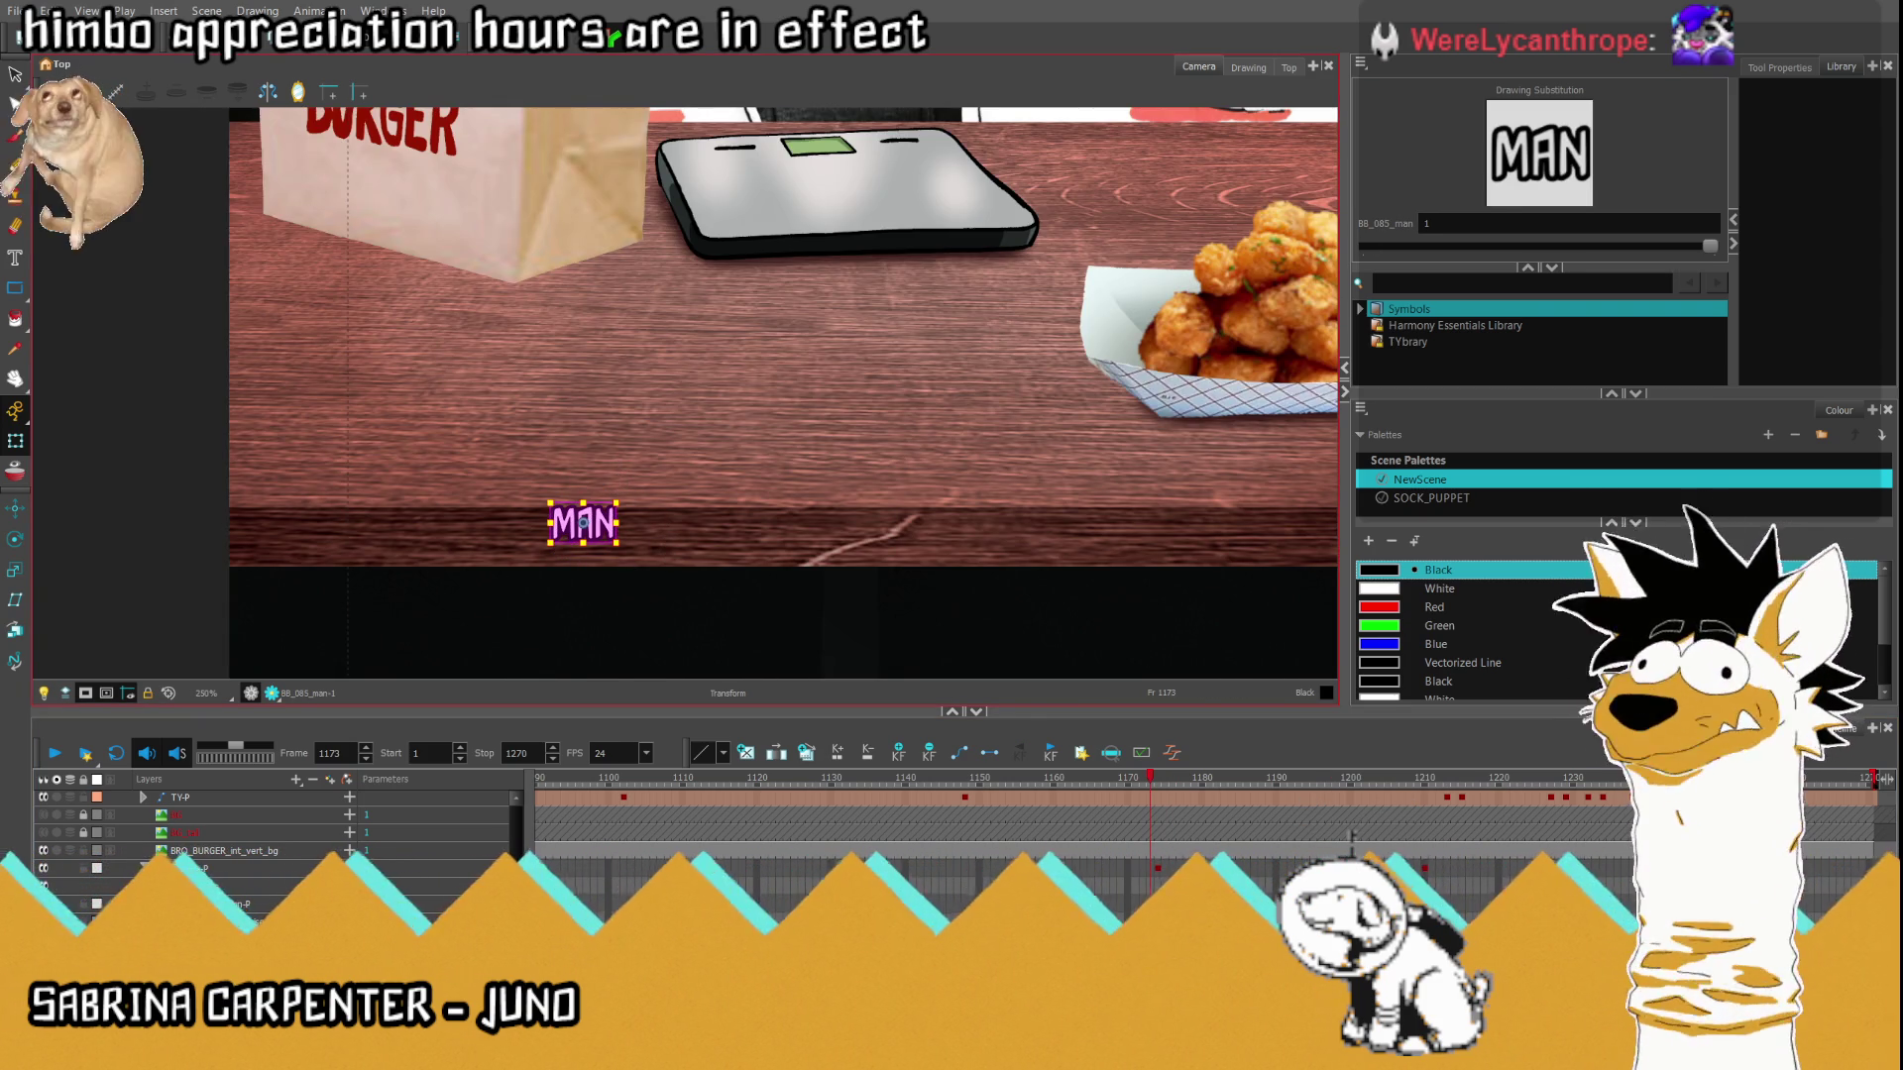
# Rotate the small NAISE drawing horizontal at frame 1179, then return to frame 1171 and zoom out.
pyautogui.press('.')
pyautogui.press('.')
pyautogui.press('.')
pyautogui.moveTo(1165, 453); pyautogui.dragTo(1221, 550)
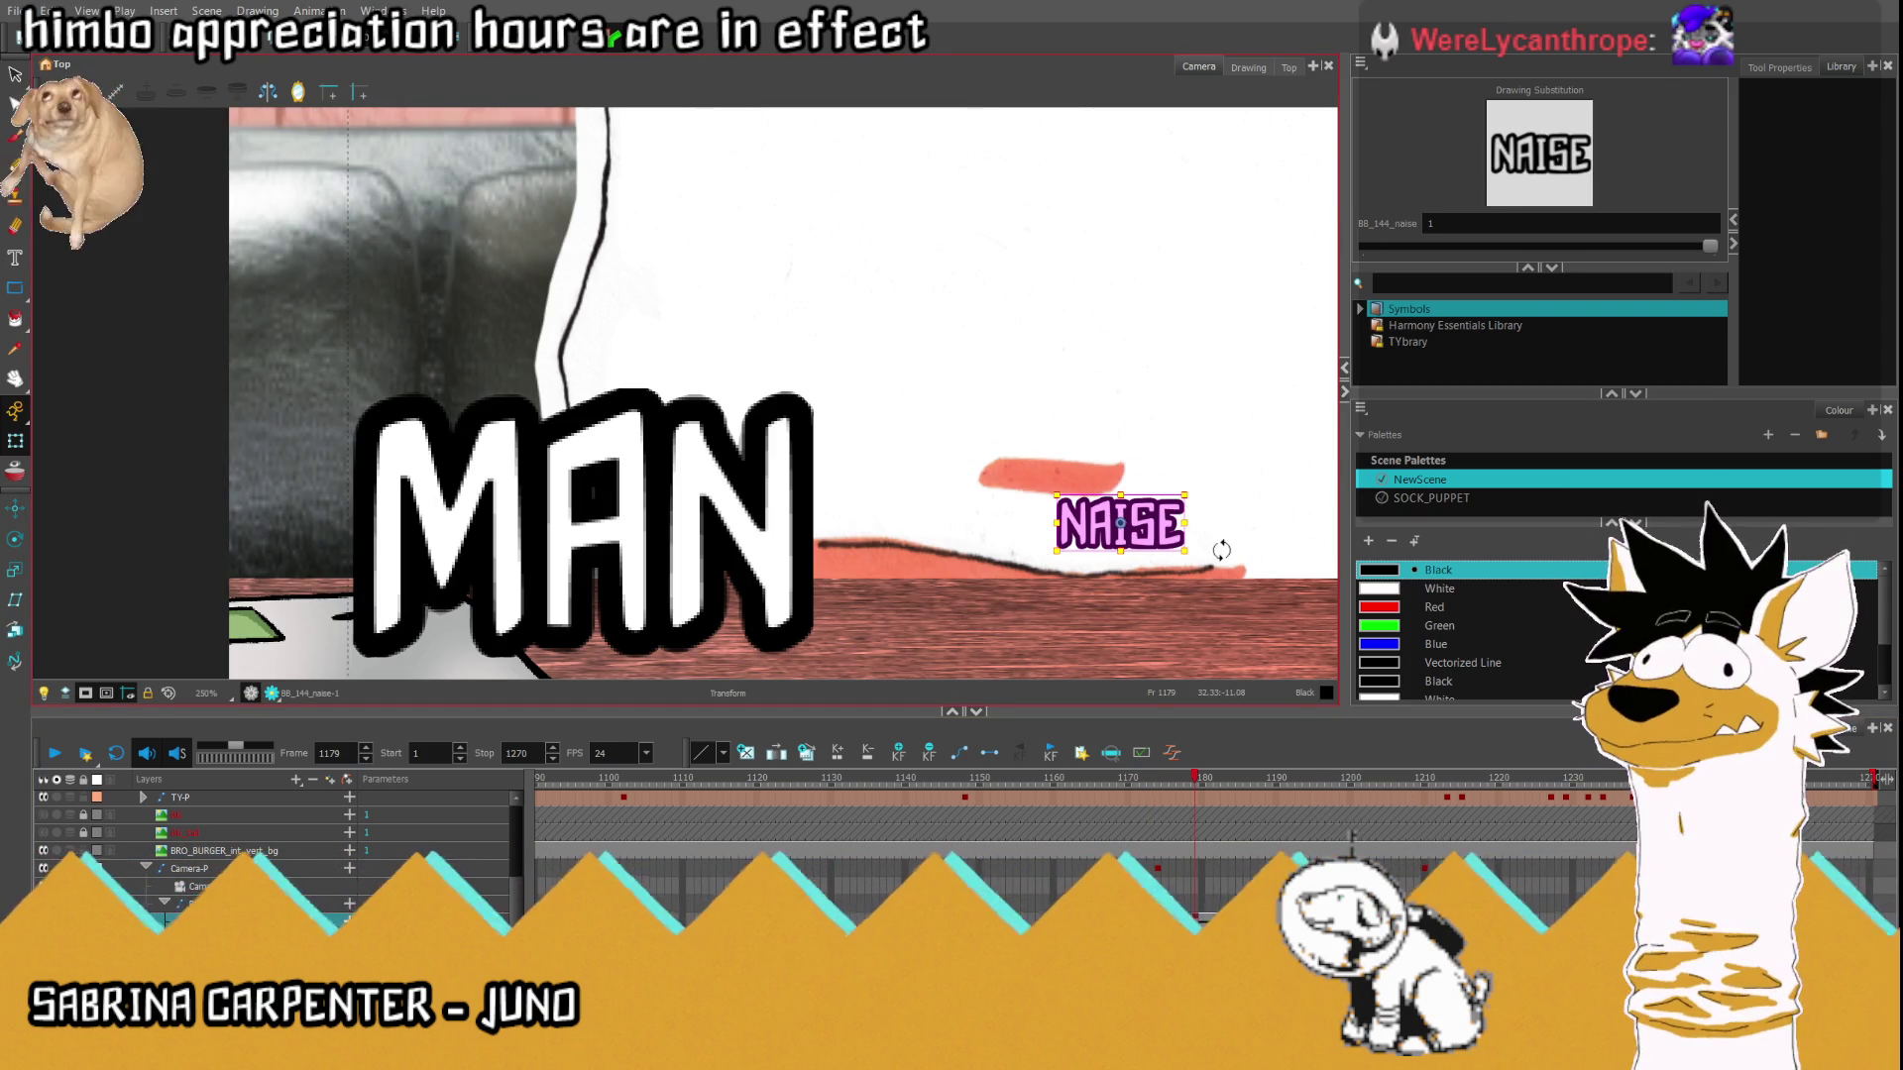
pyautogui.press(',')
pyautogui.press(',')
pyautogui.press(',')
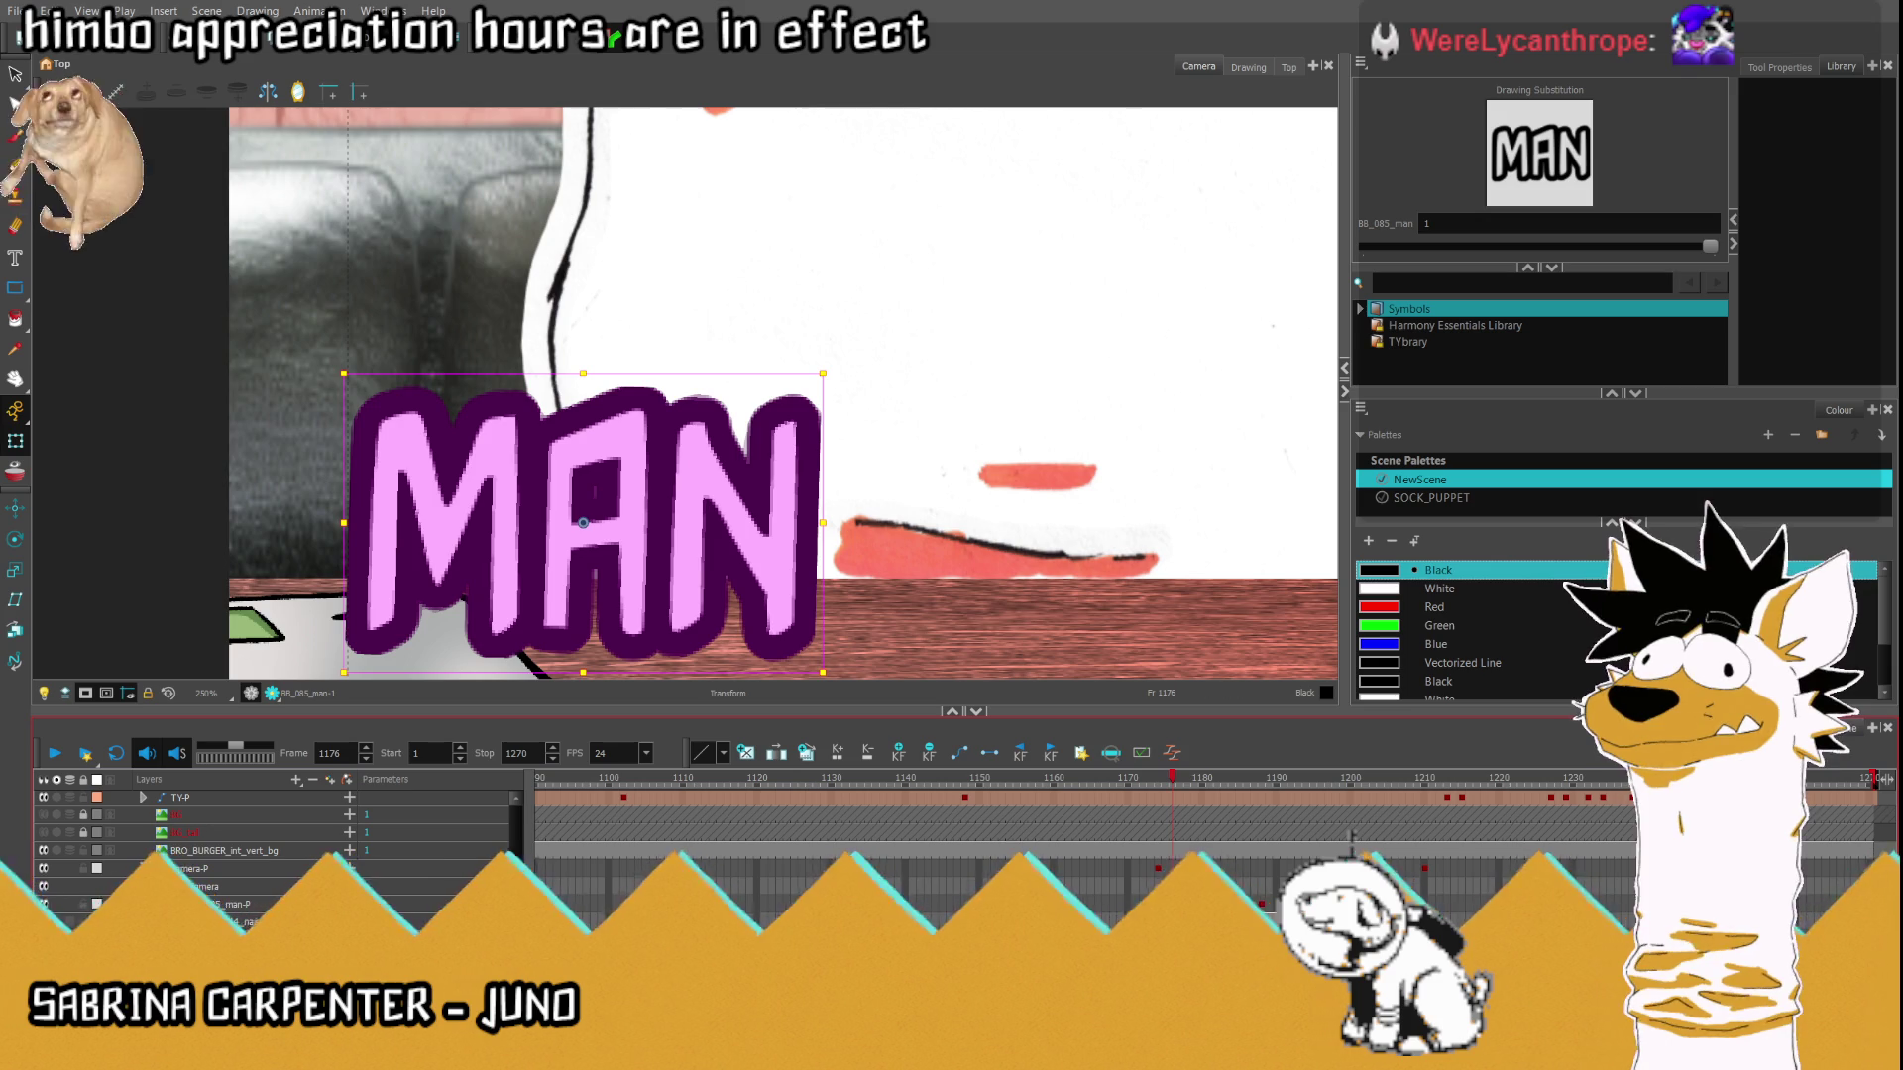
pyautogui.press(',')
pyautogui.press(',')
pyautogui.press(',')
pyautogui.click(169, 694)
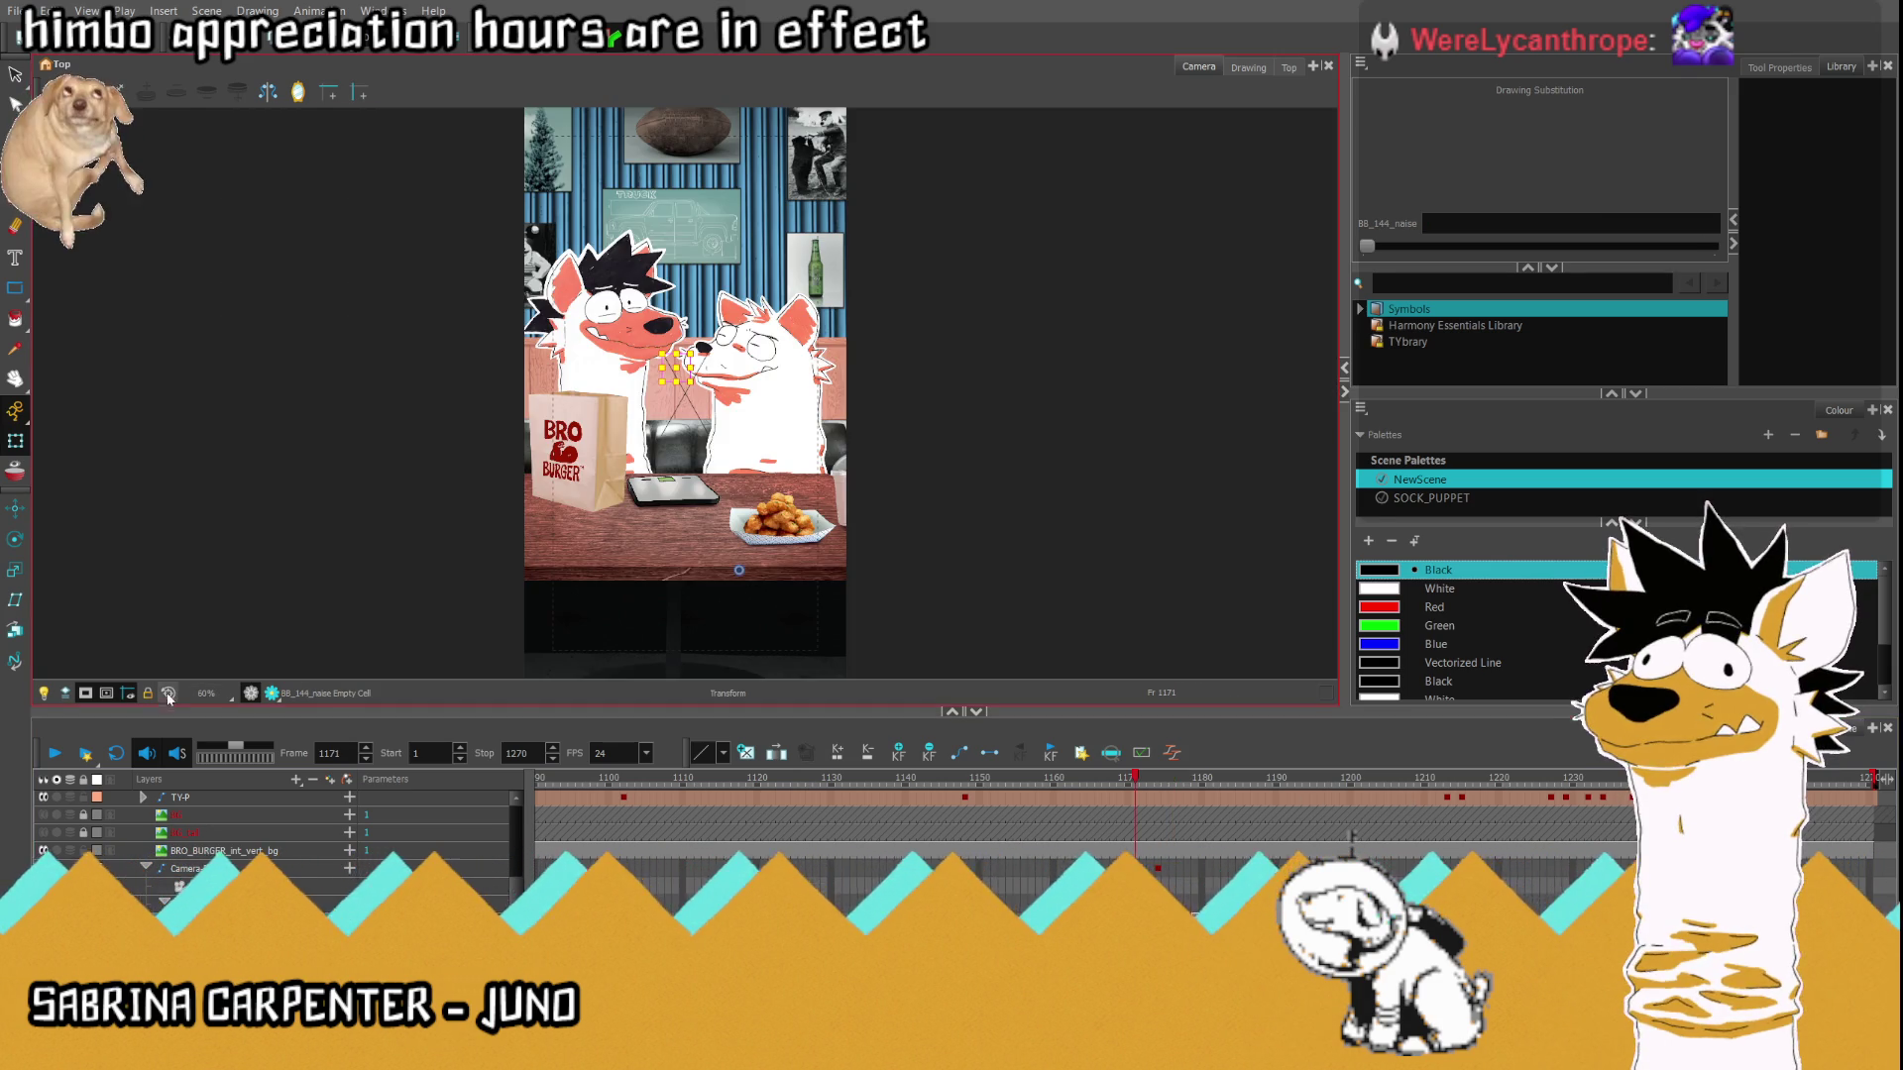
# Play the title pop-in several times and step between the MAN-only and NAISE frames.
pyautogui.click(55, 755)
pyautogui.click(55, 755)
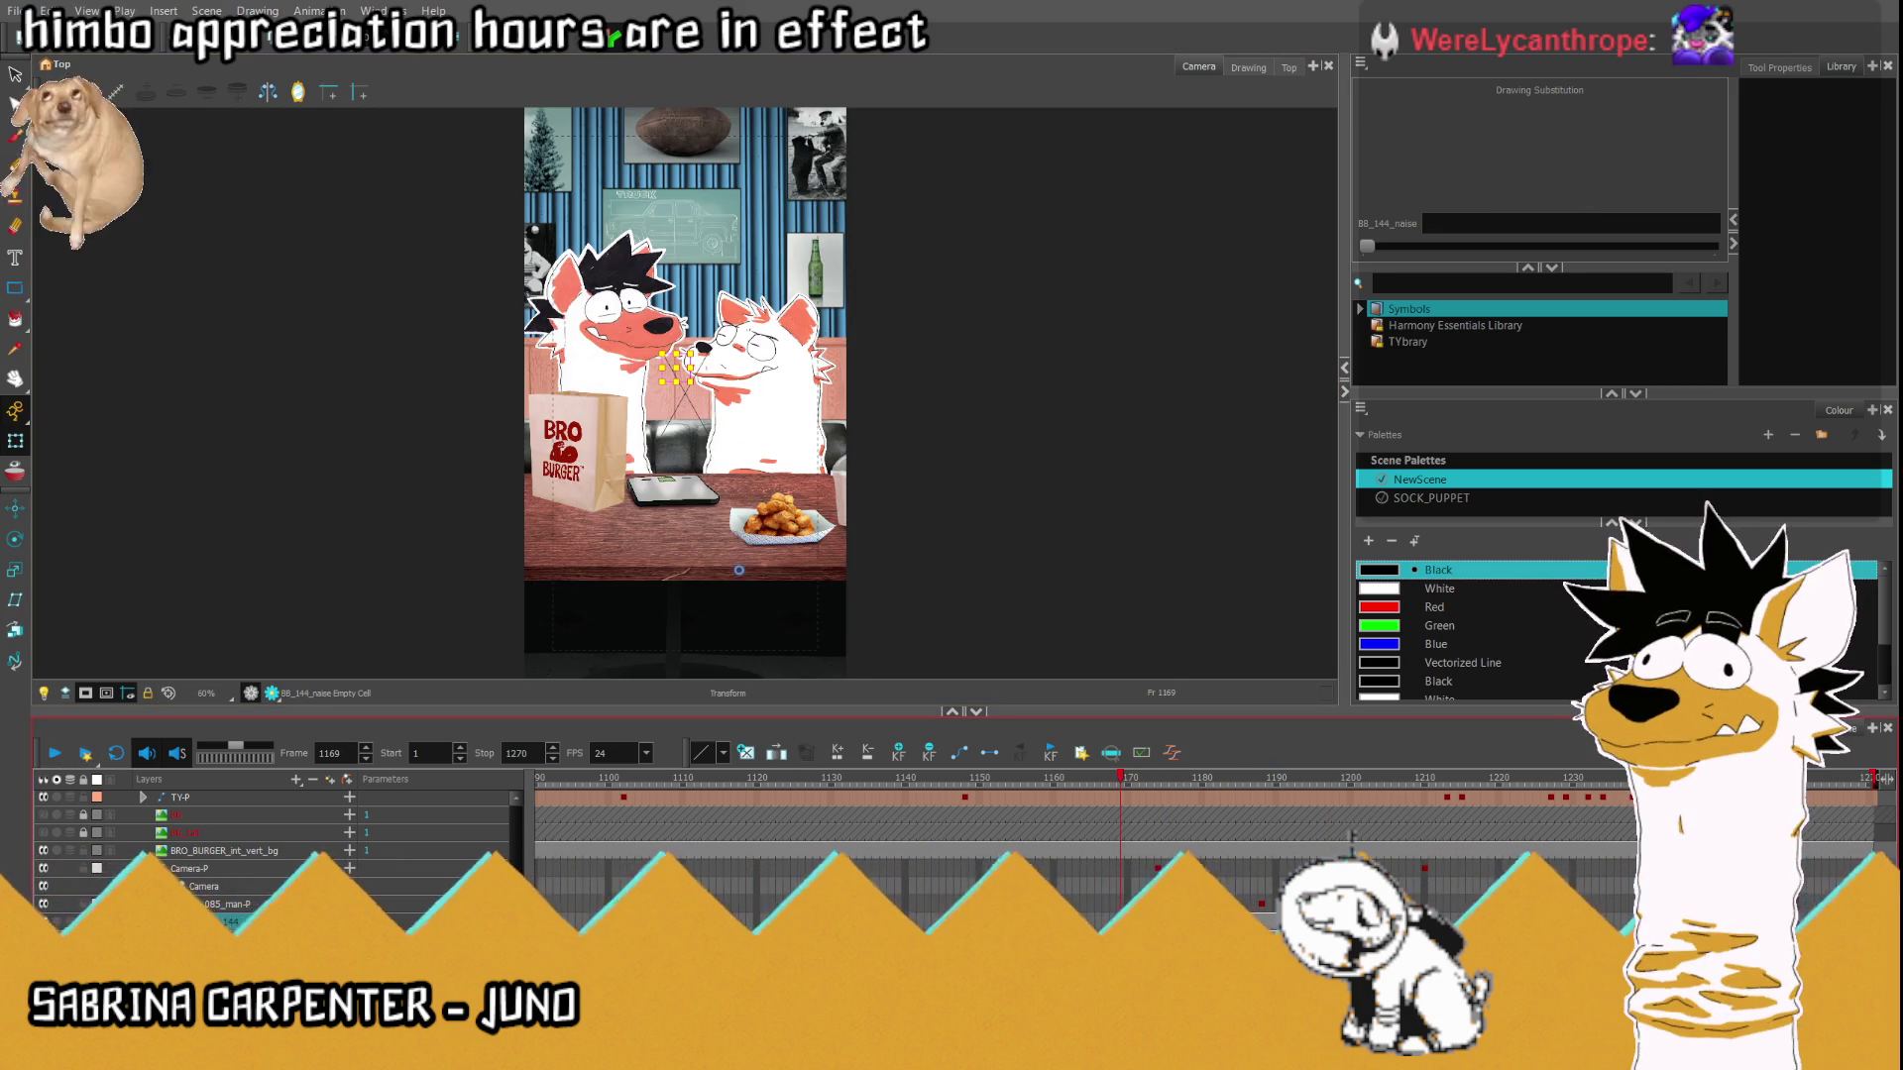
pyautogui.click(56, 754)
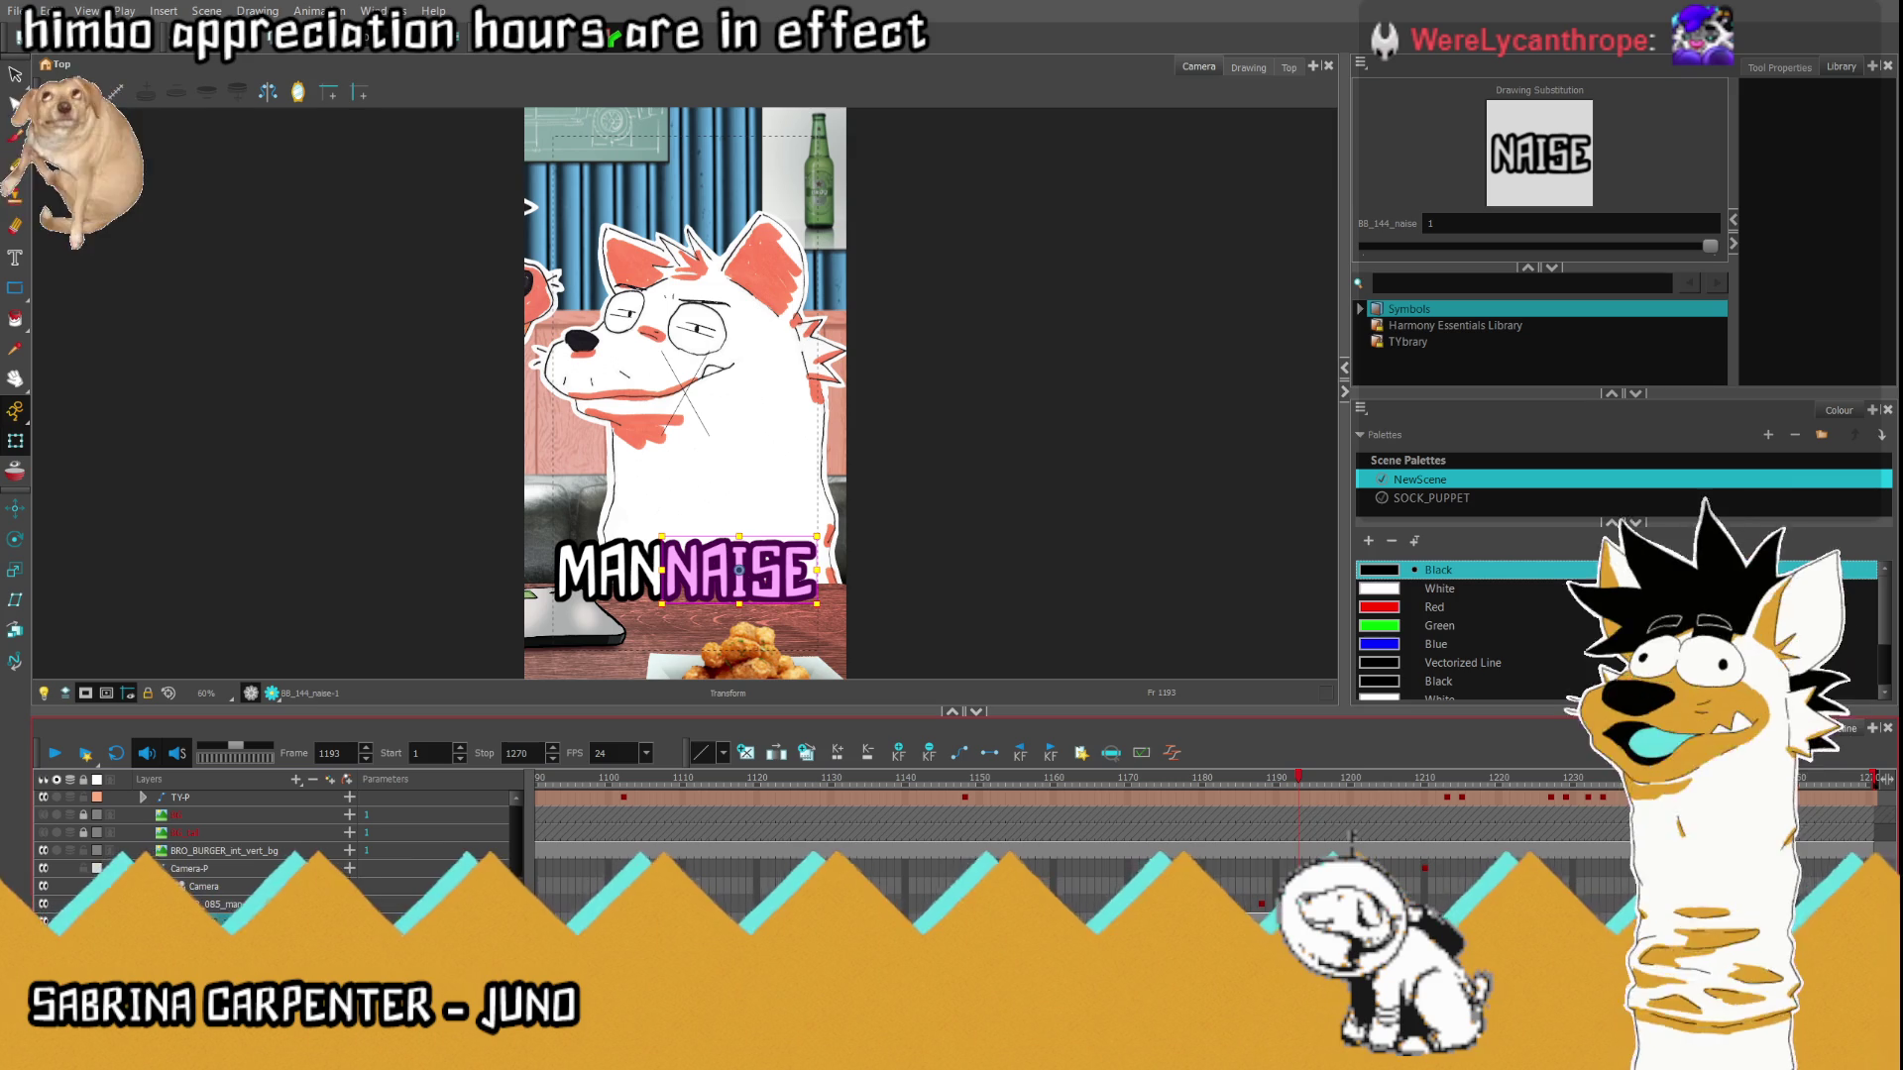
pyautogui.press(',')
pyautogui.press(',')
pyautogui.press(',')
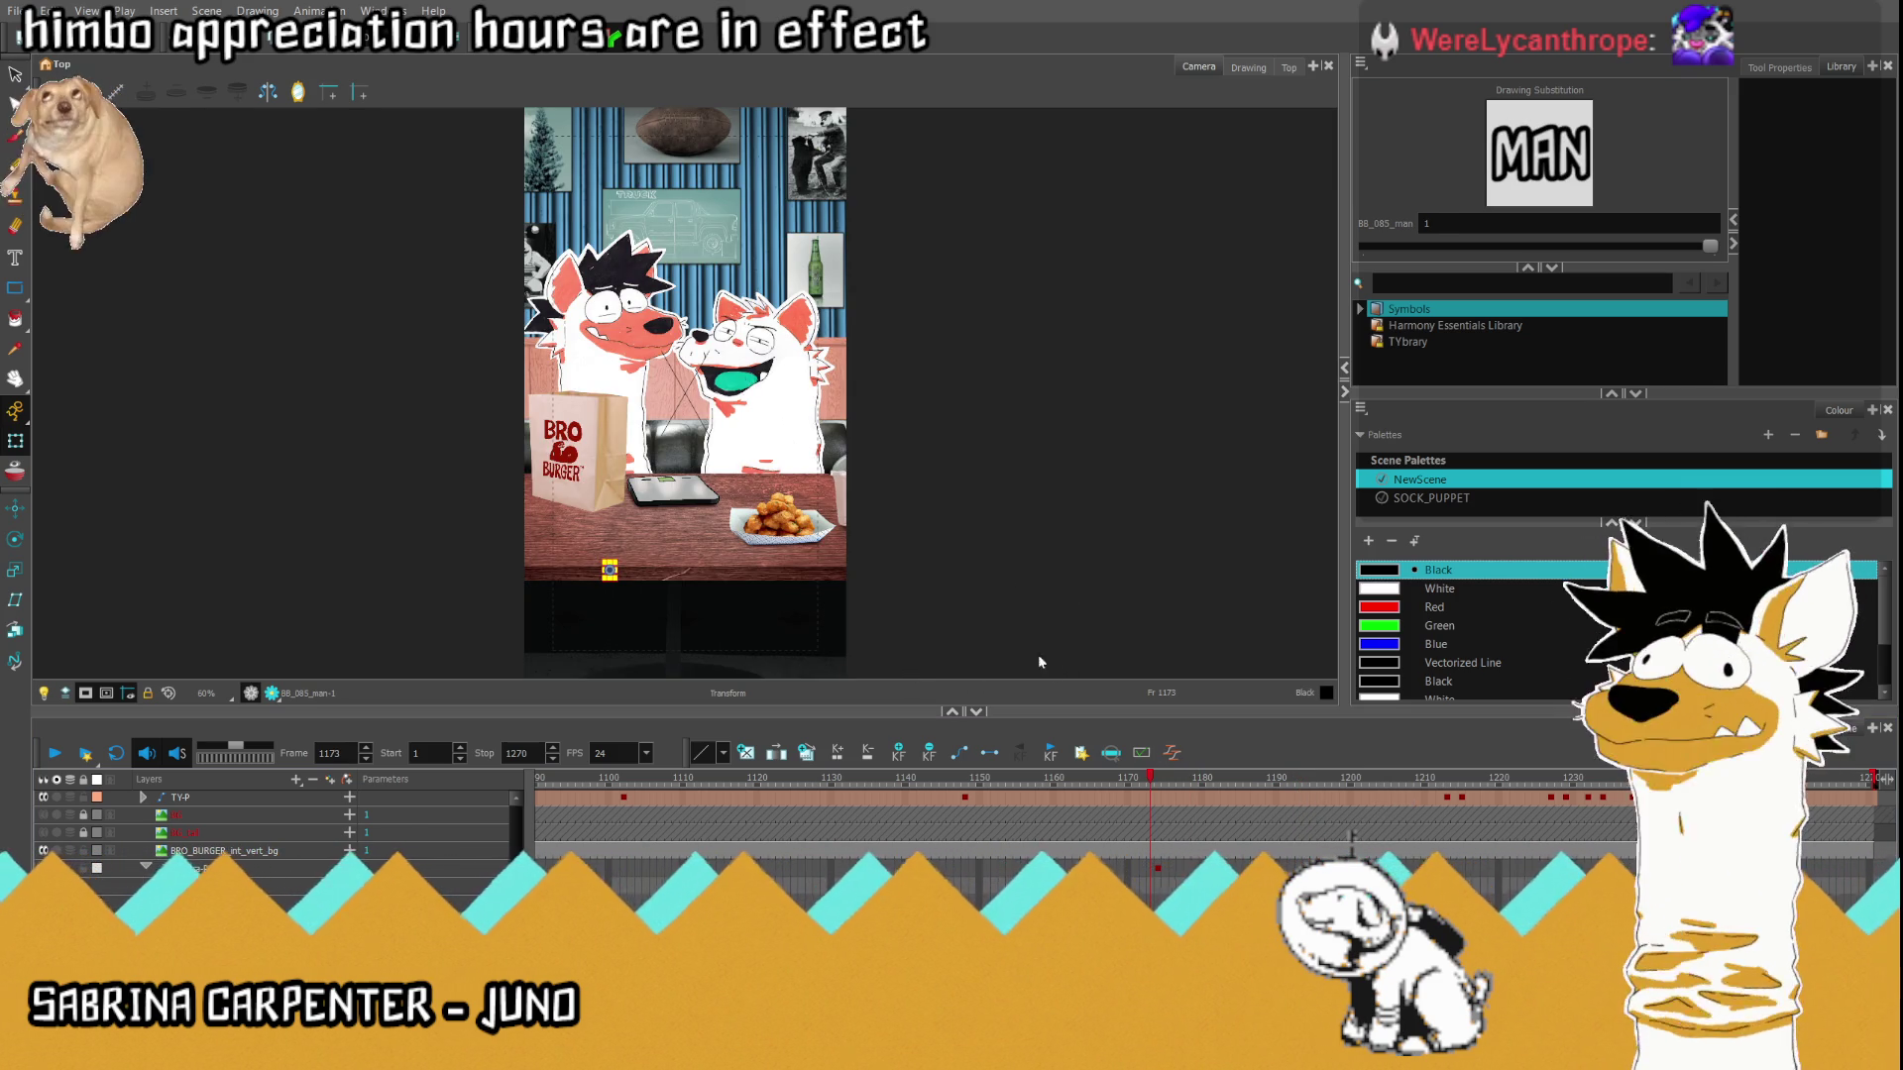
pyautogui.press('.')
pyautogui.press('.')
pyautogui.press('.')
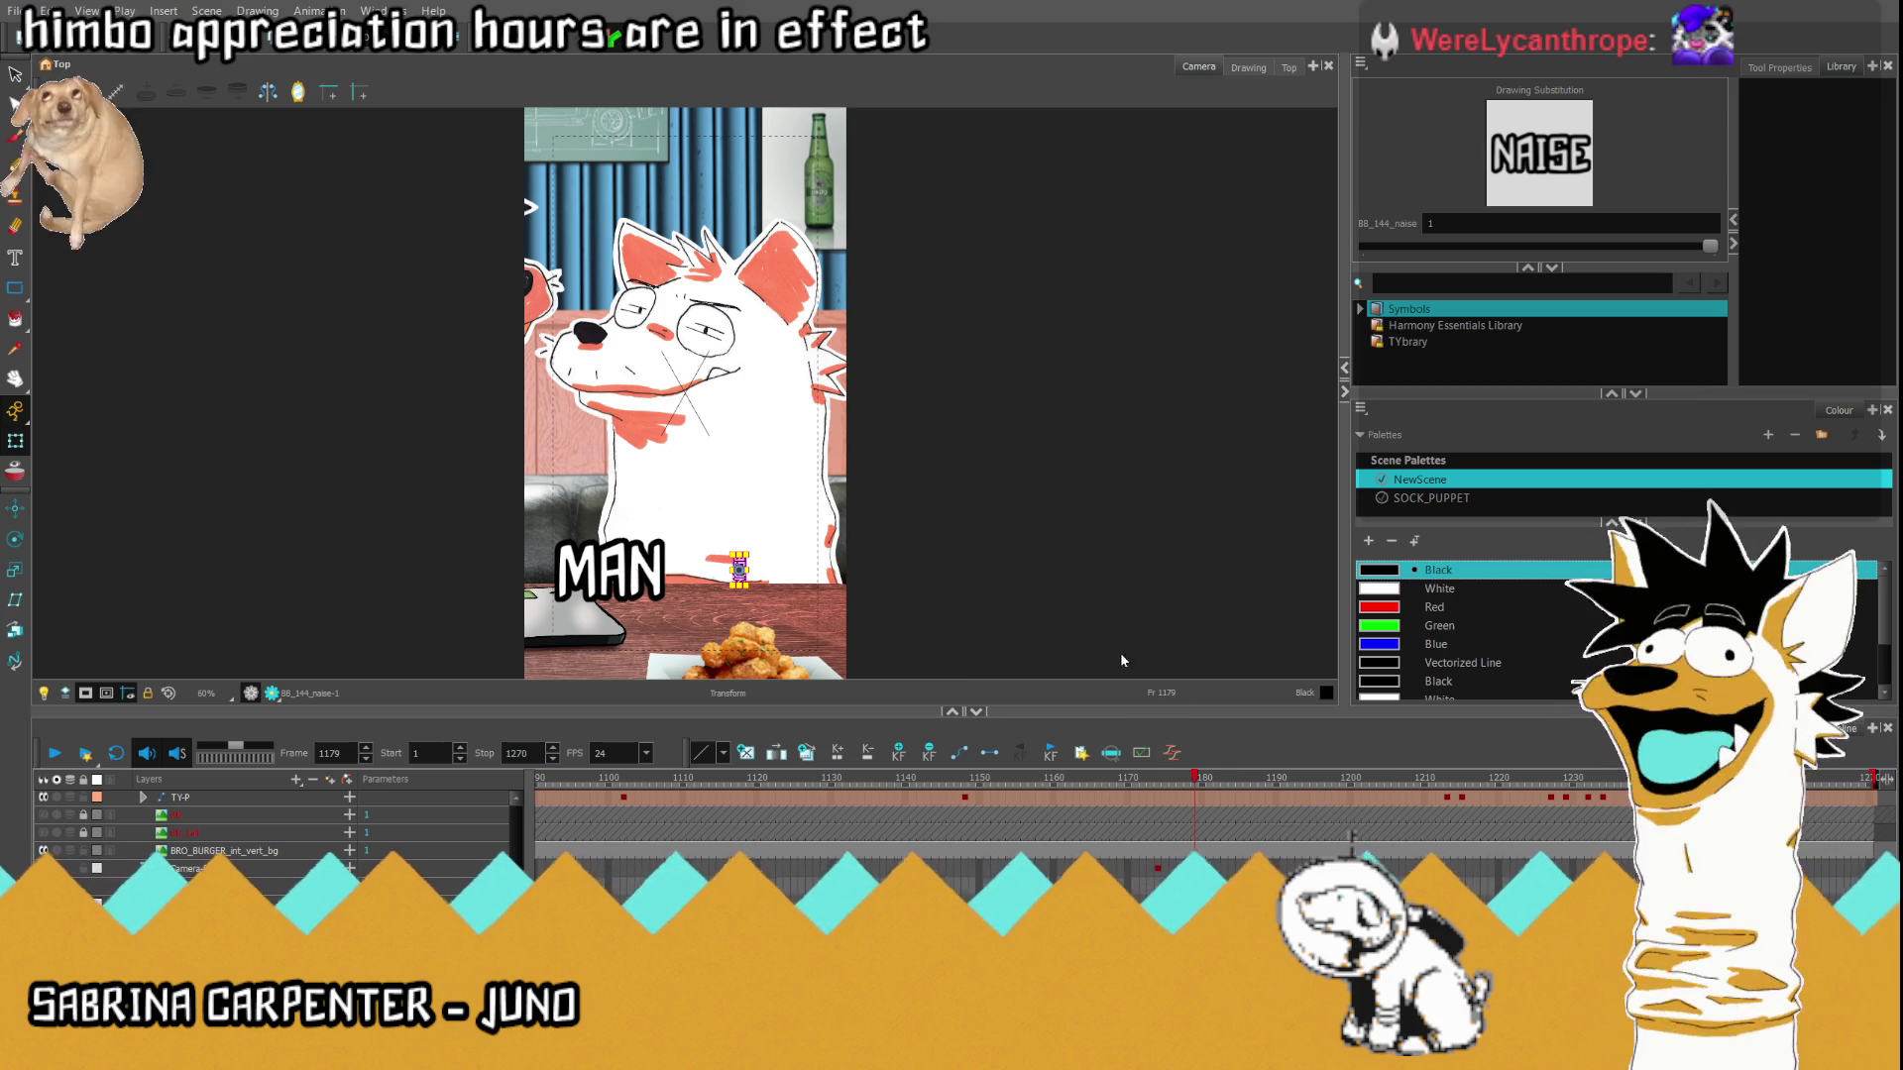
pyautogui.press('.')
pyautogui.press('.')
pyautogui.press('.')
pyautogui.press(',')
pyautogui.press(',')
pyautogui.press(',')
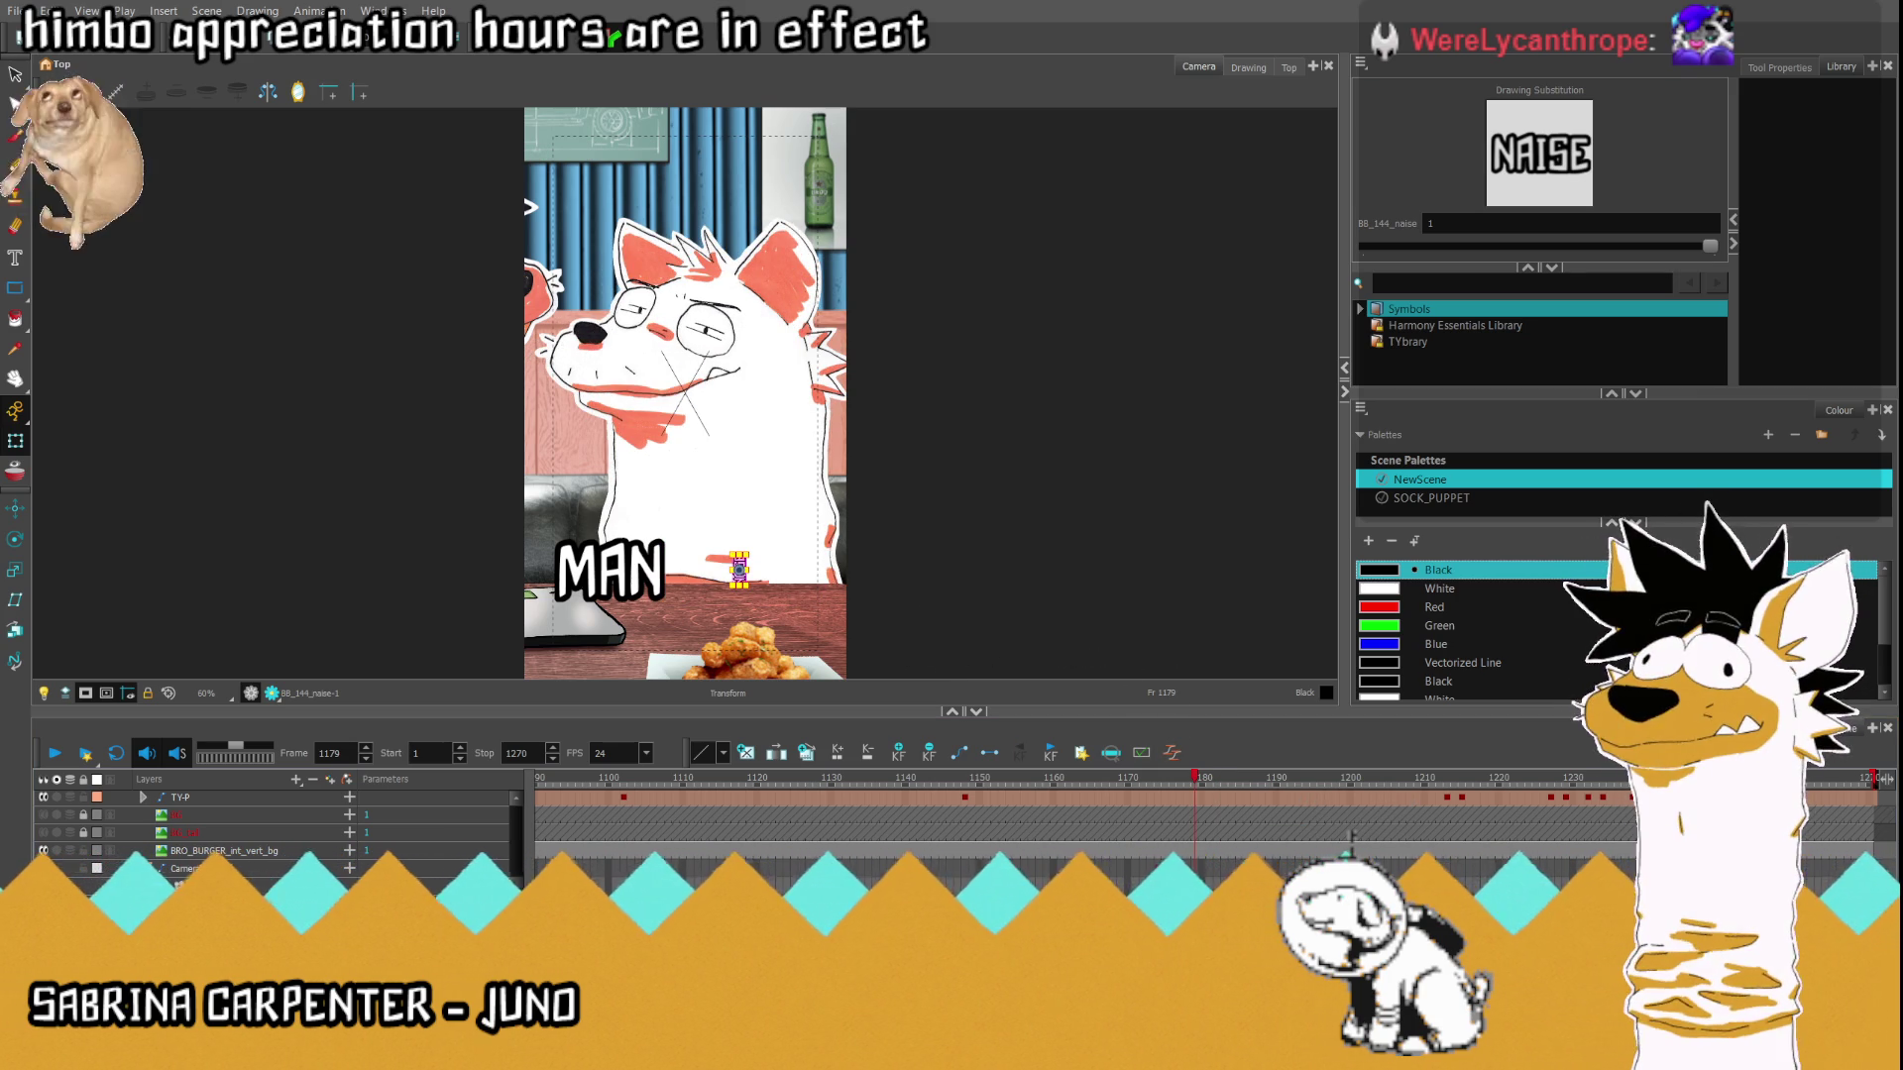
pyautogui.click(1128, 778)
pyautogui.click(54, 754)
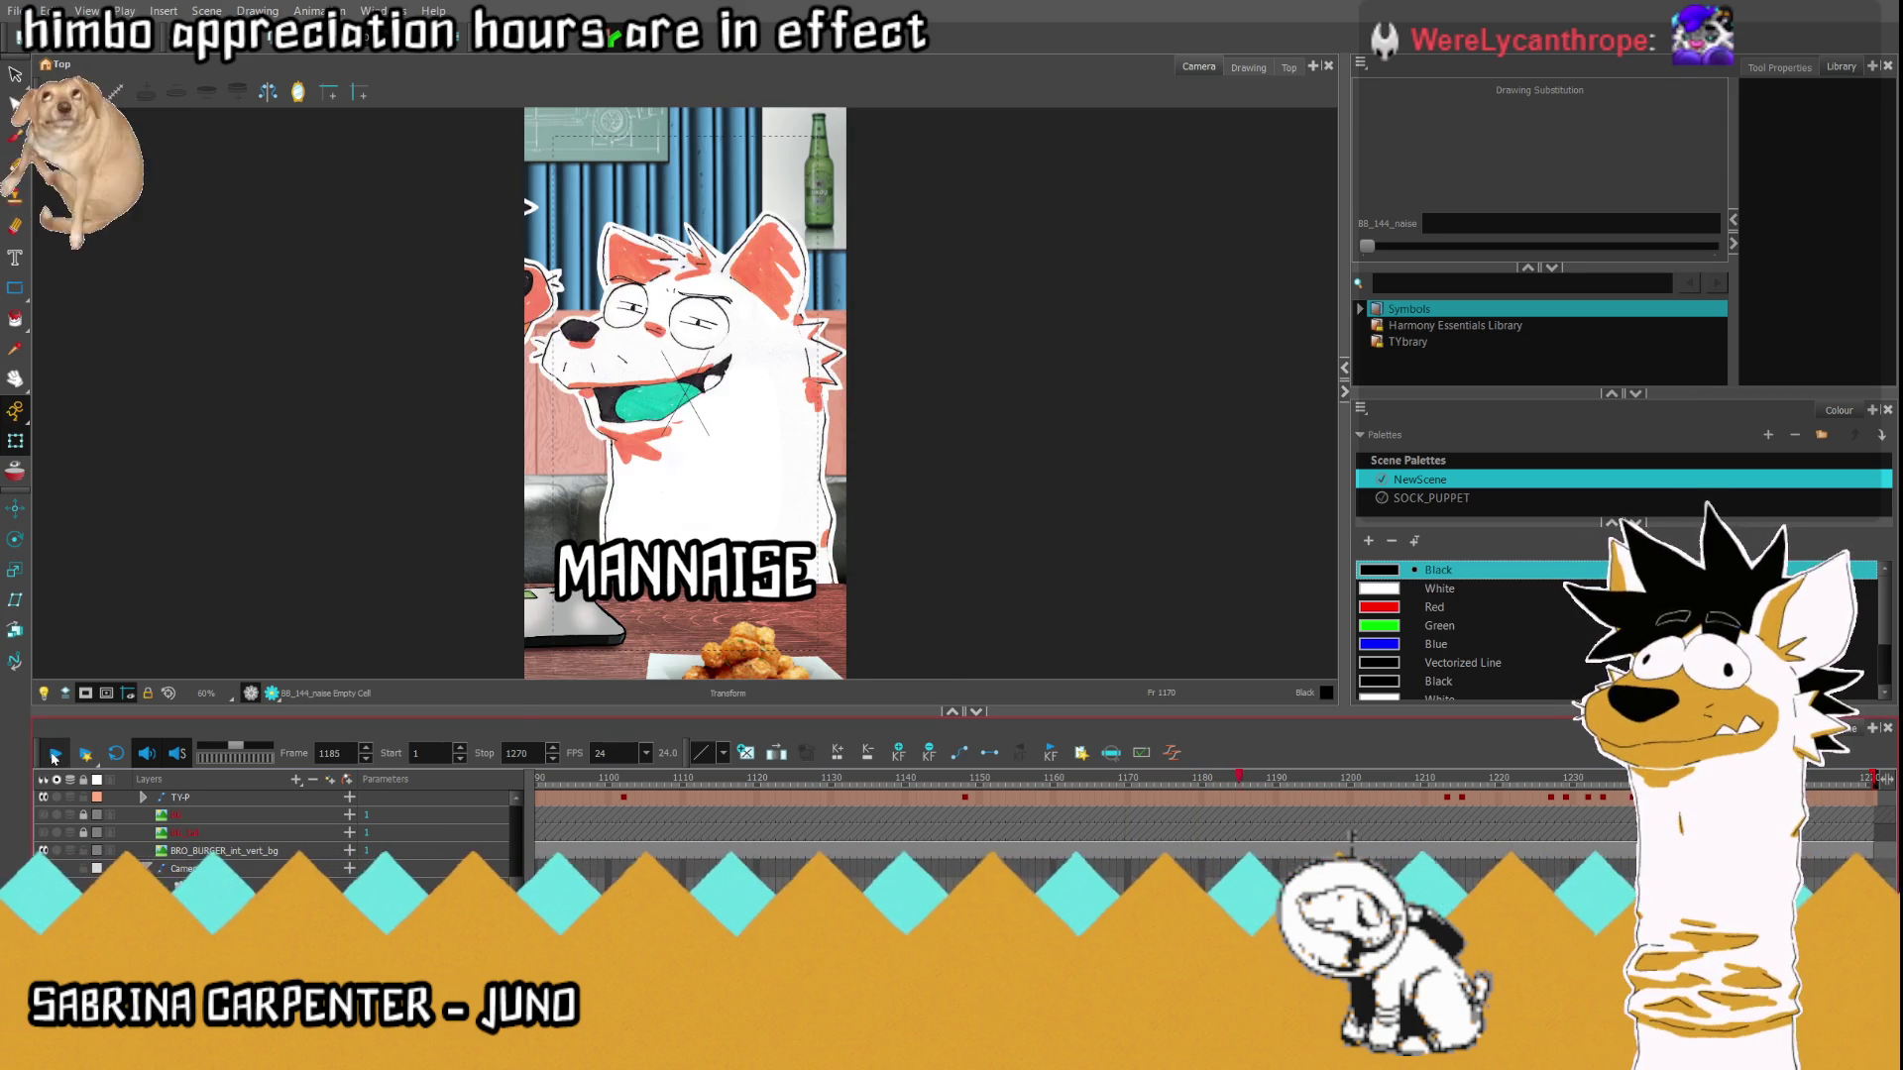
pyautogui.click(55, 754)
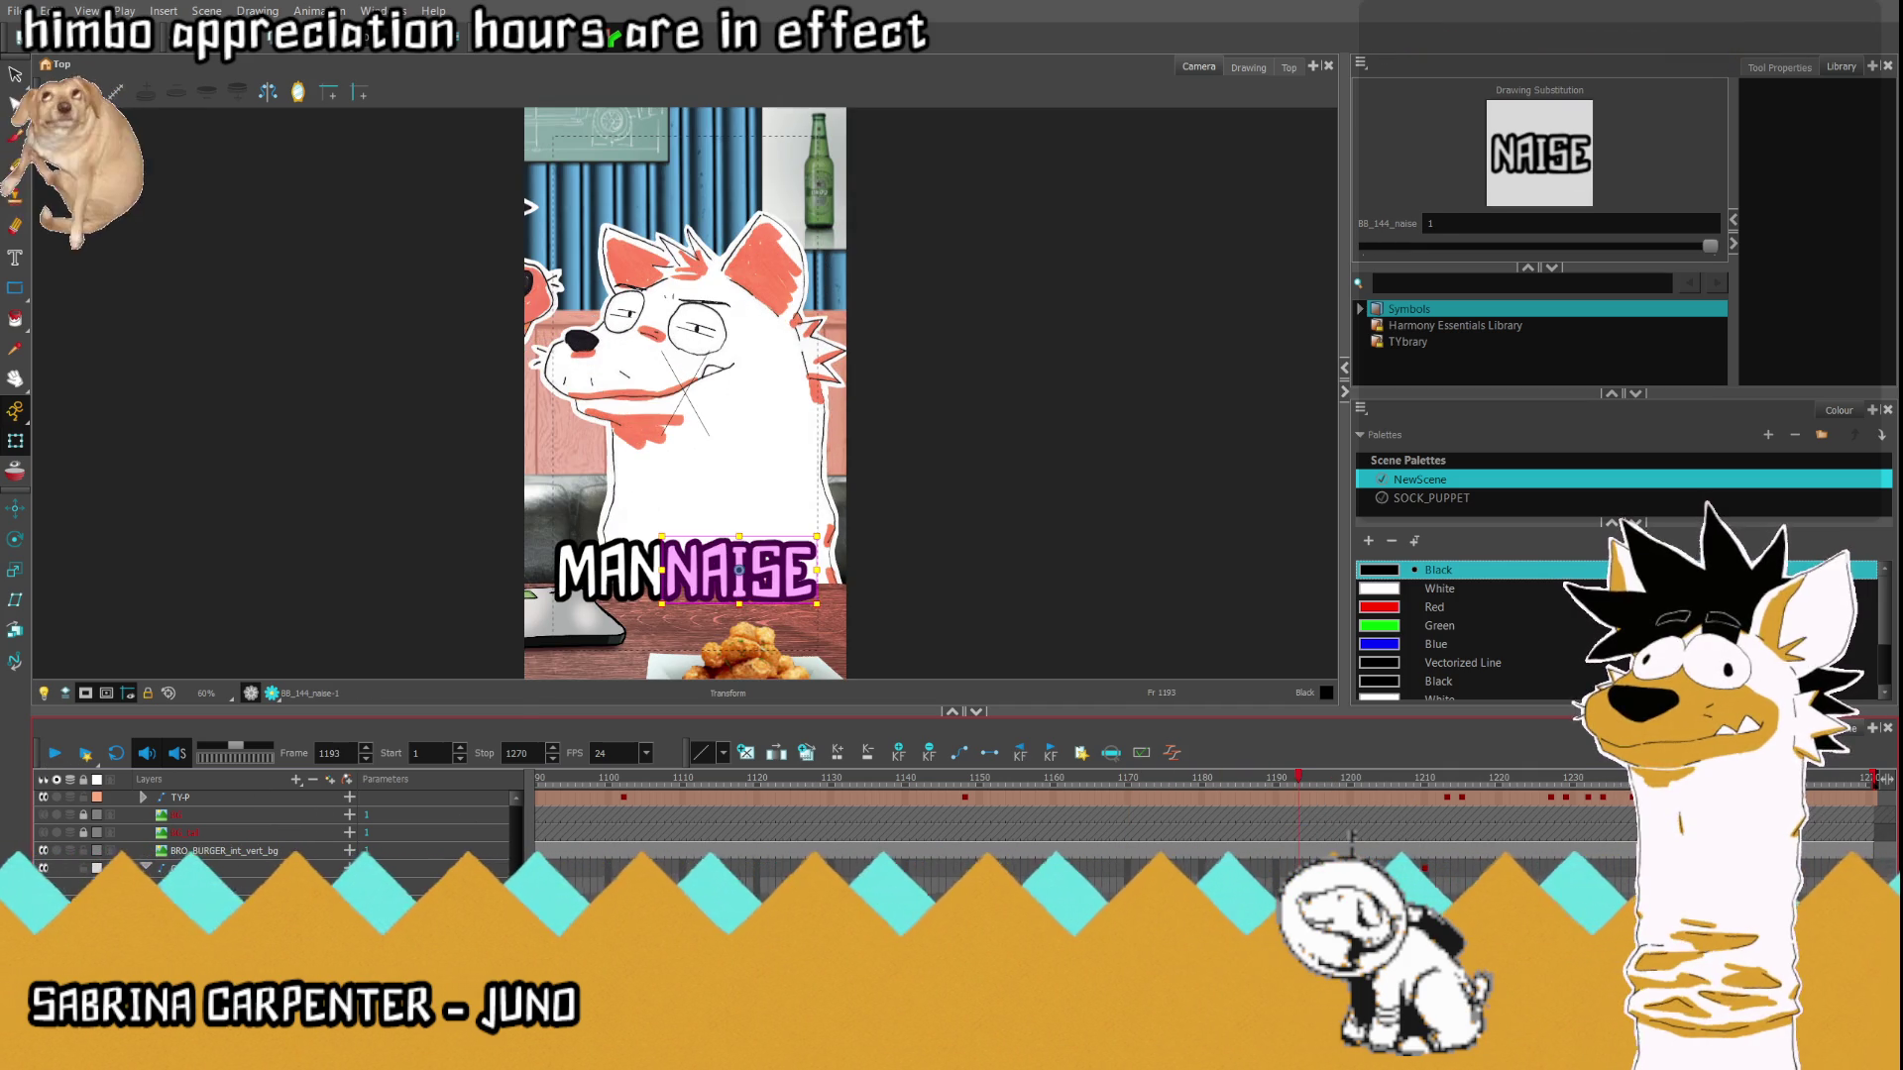
# Select the MAN and NAISE drawings and step through where NAISE grows beside MAN, then return to frame 1173.
pyautogui.click(1165, 886)
pyautogui.press('.')
pyautogui.press('.')
pyautogui.press('.')
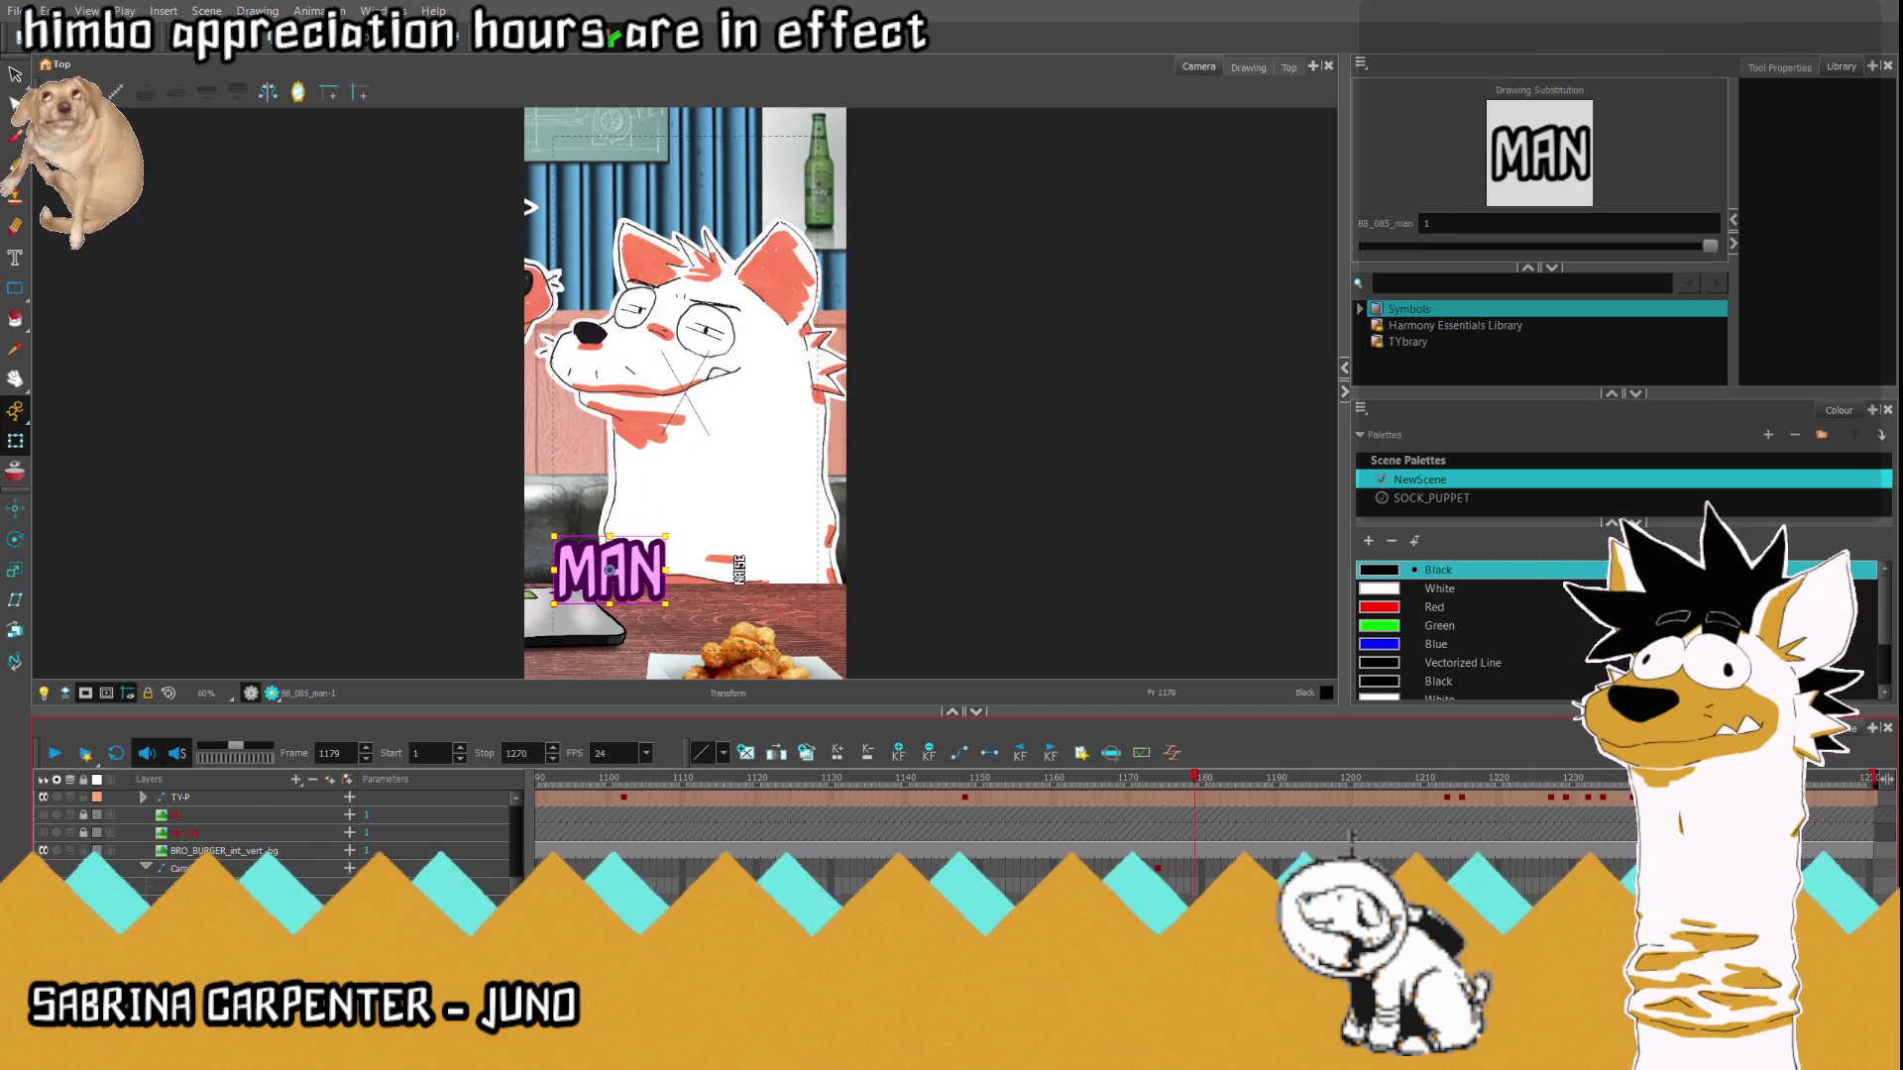
pyautogui.click(738, 569)
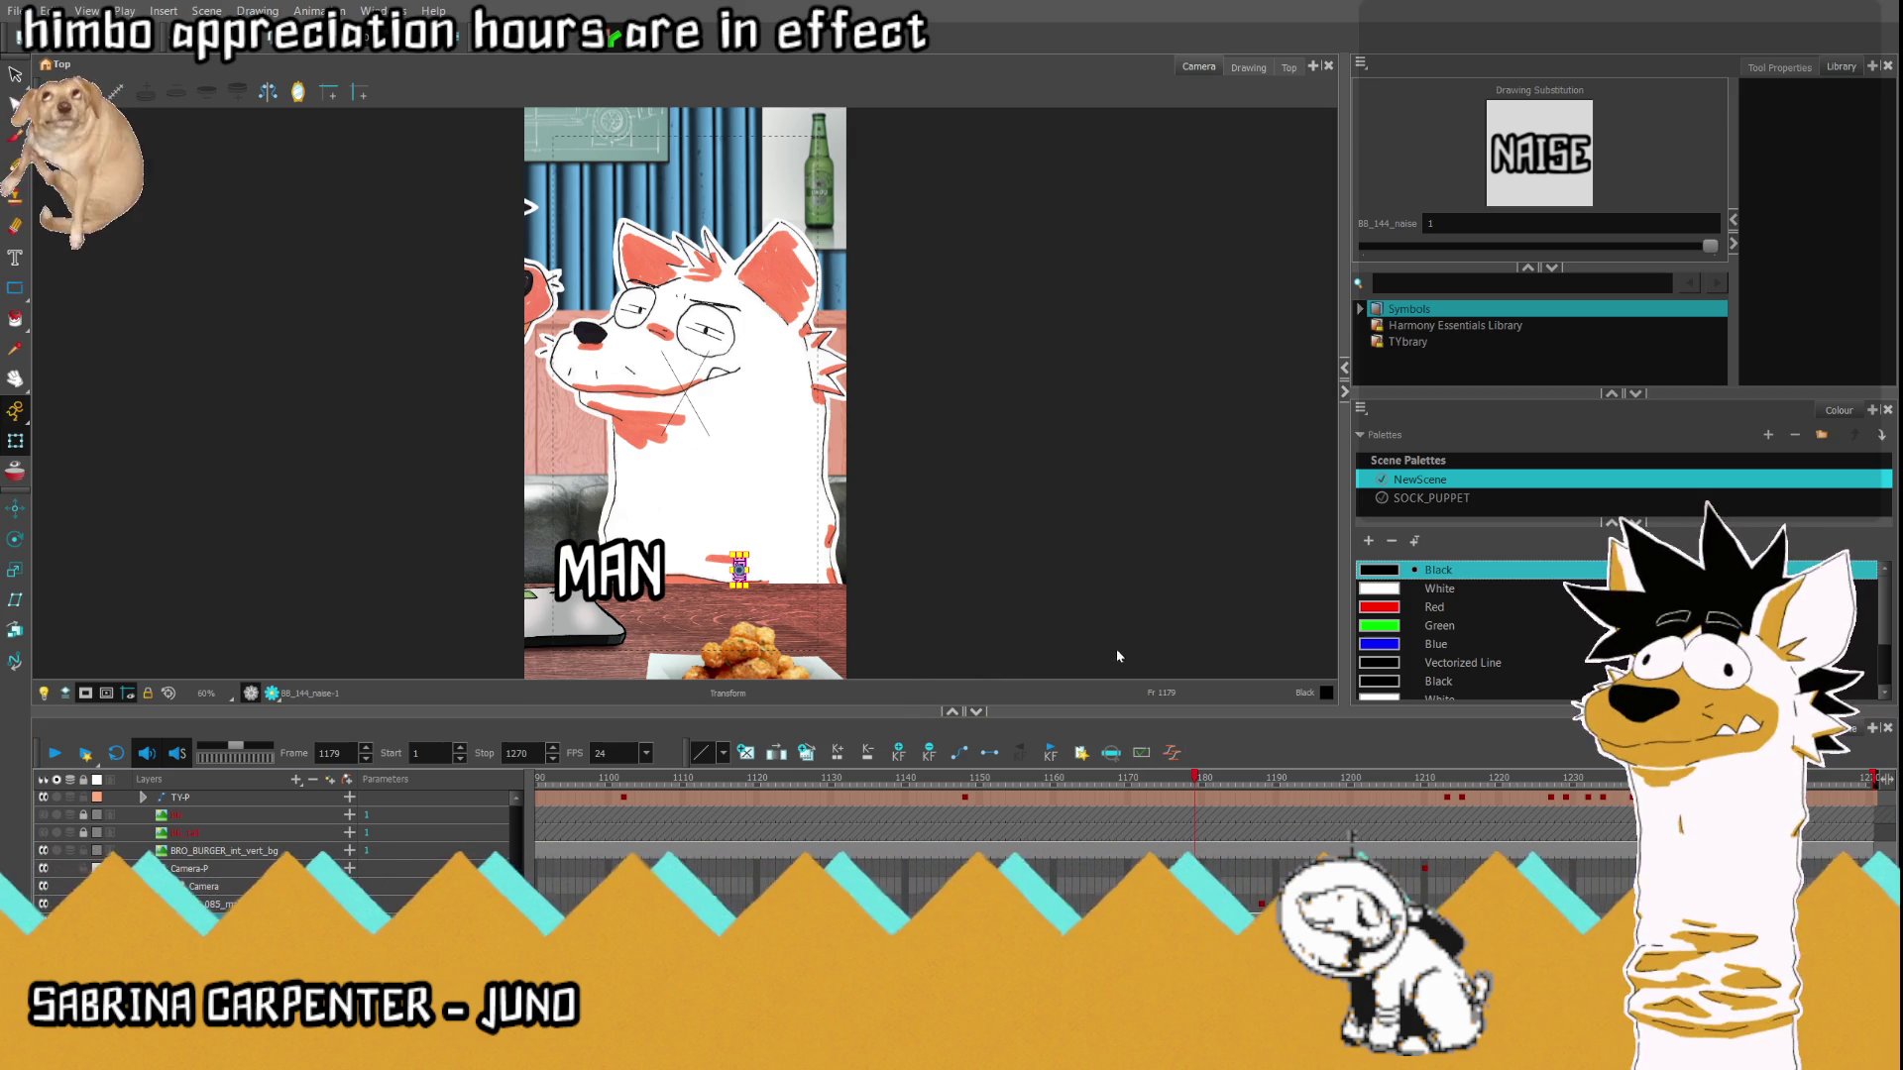
pyautogui.press(',')
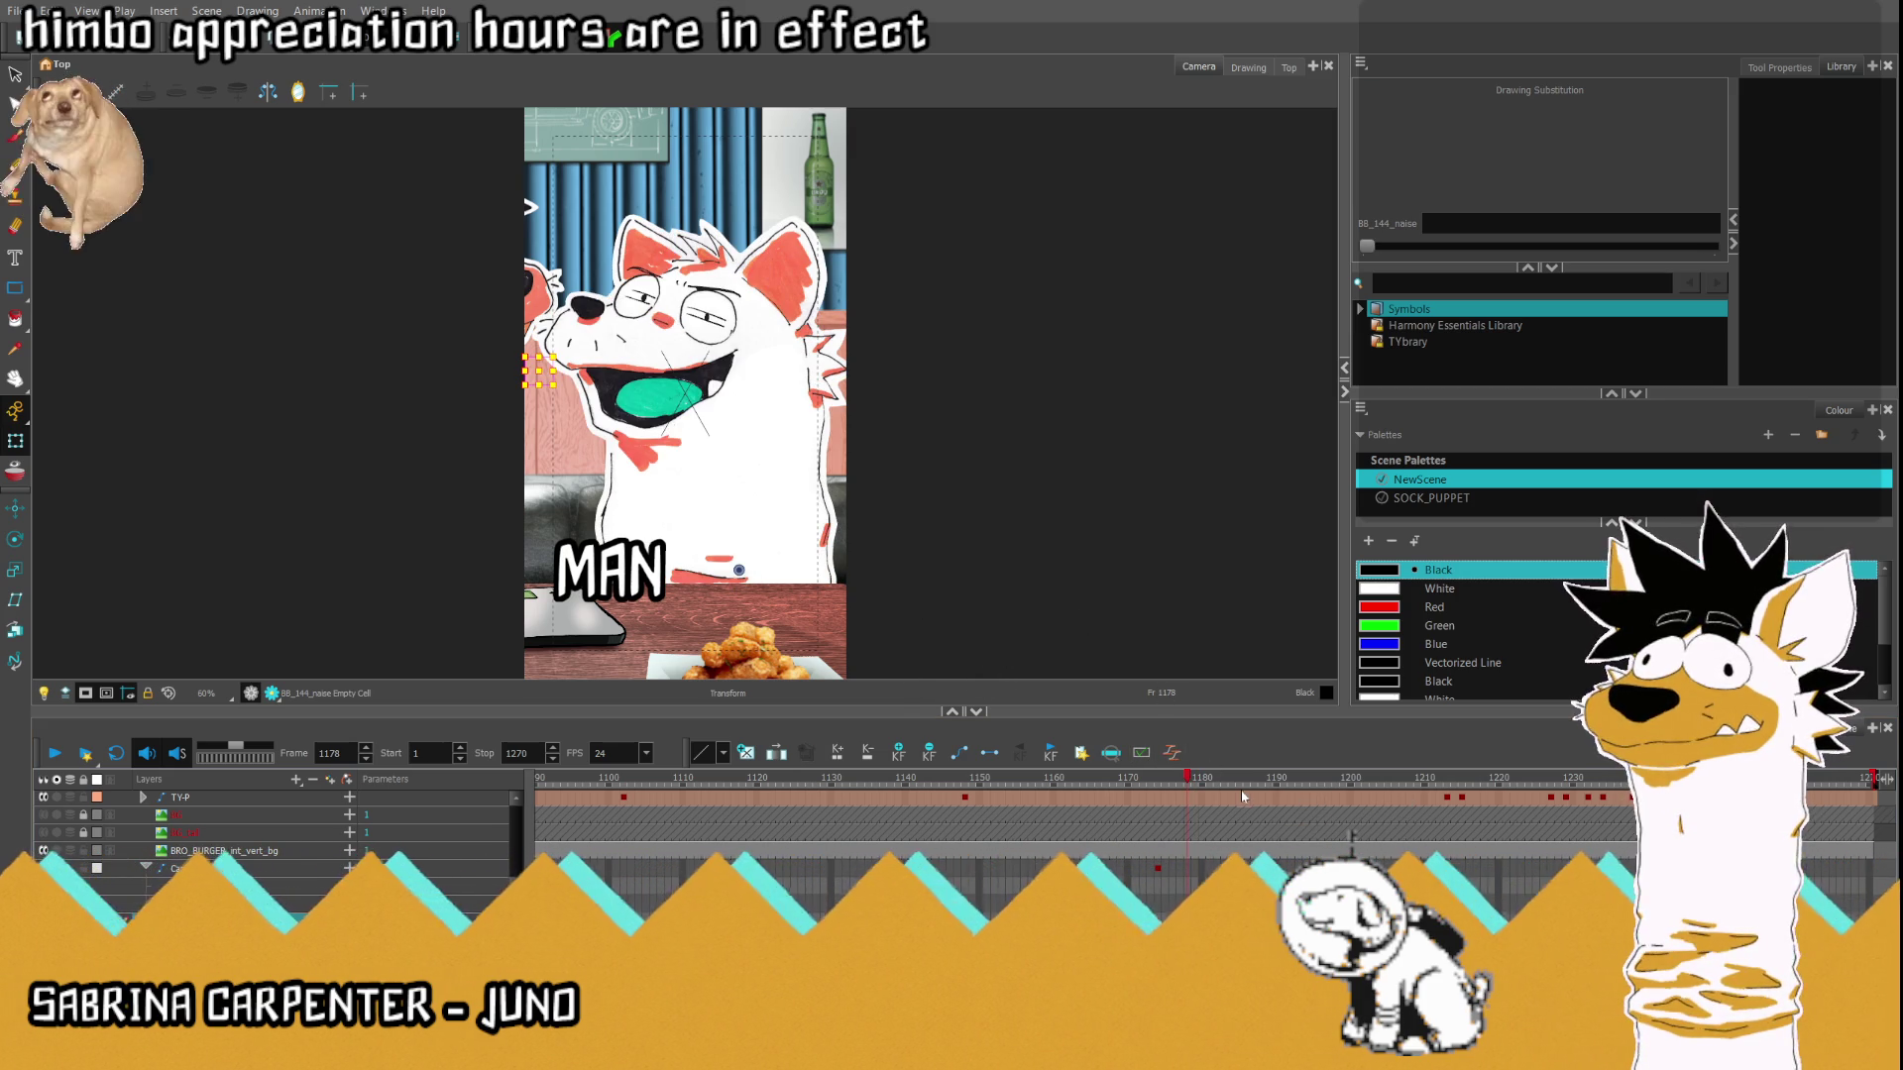
pyautogui.press('.')
pyautogui.press('.')
pyautogui.press('.')
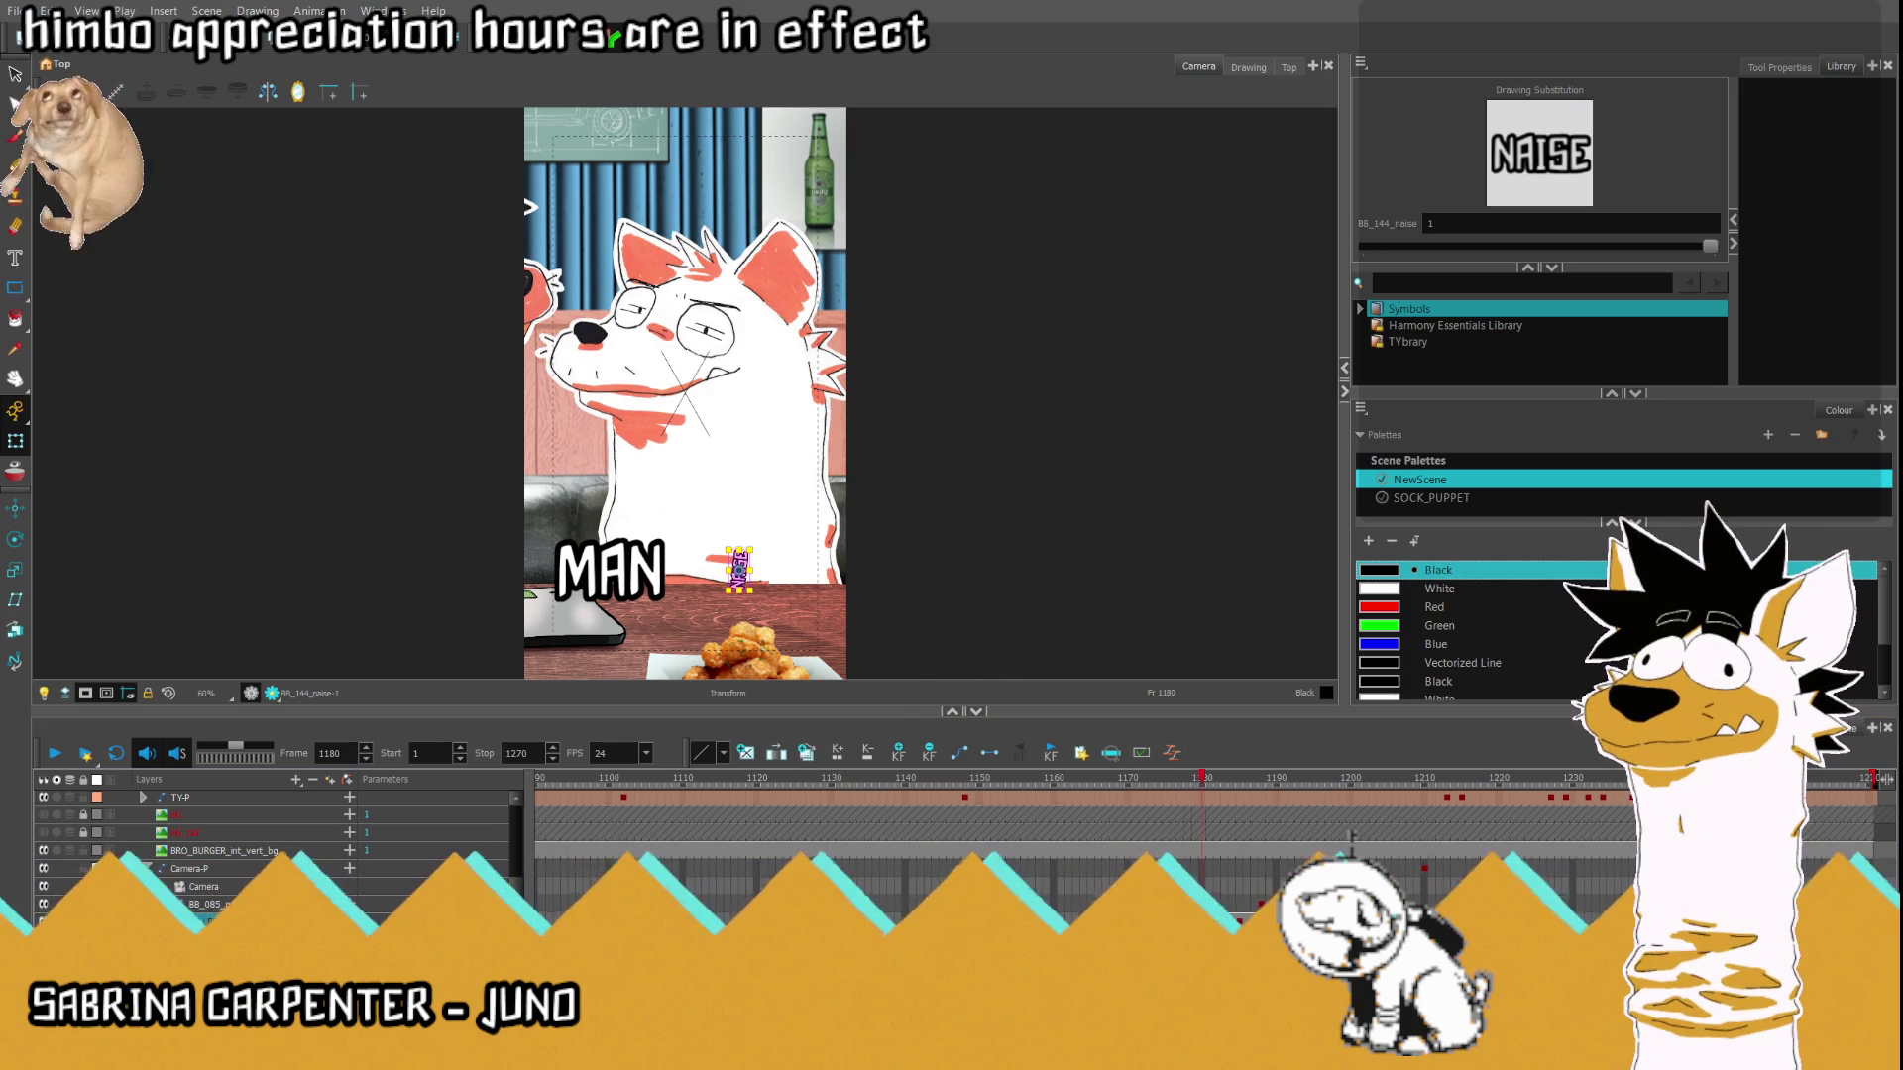
pyautogui.press('.')
pyautogui.press('.')
pyautogui.press('.')
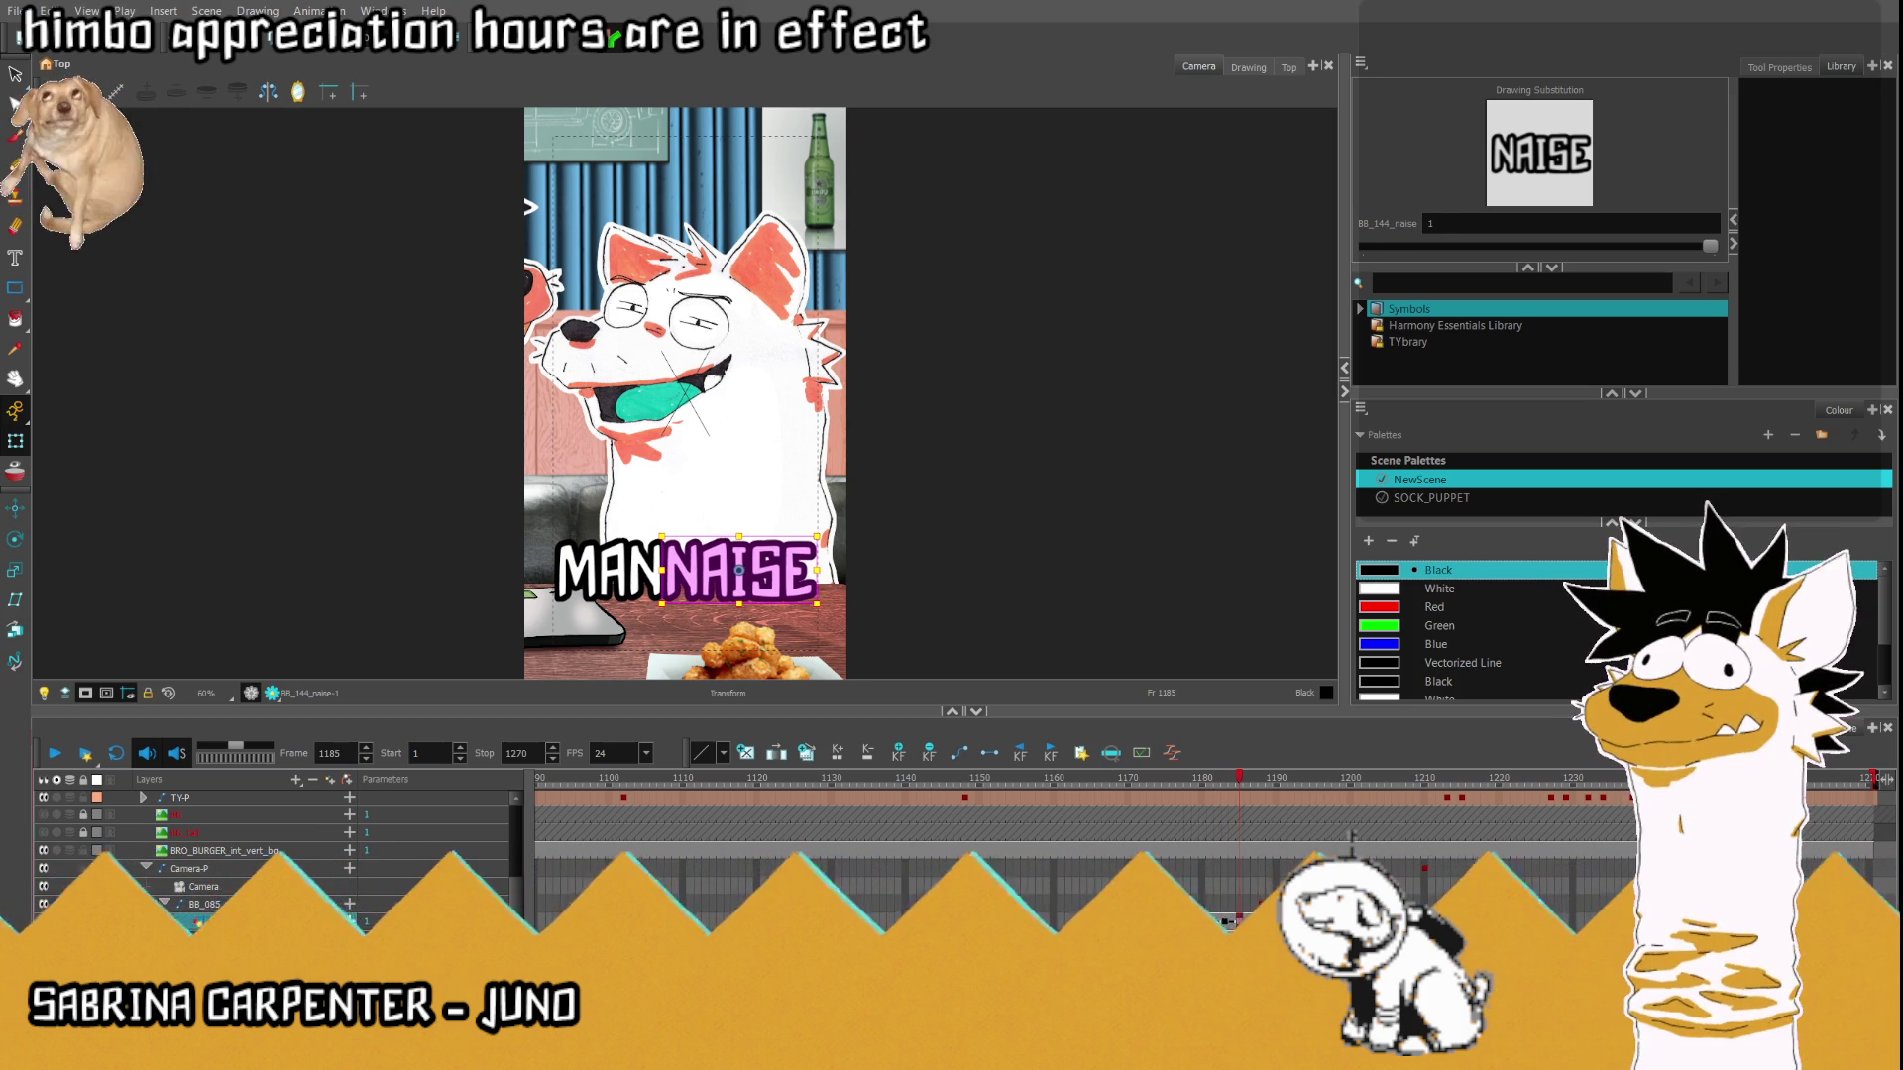
pyautogui.click(1149, 779)
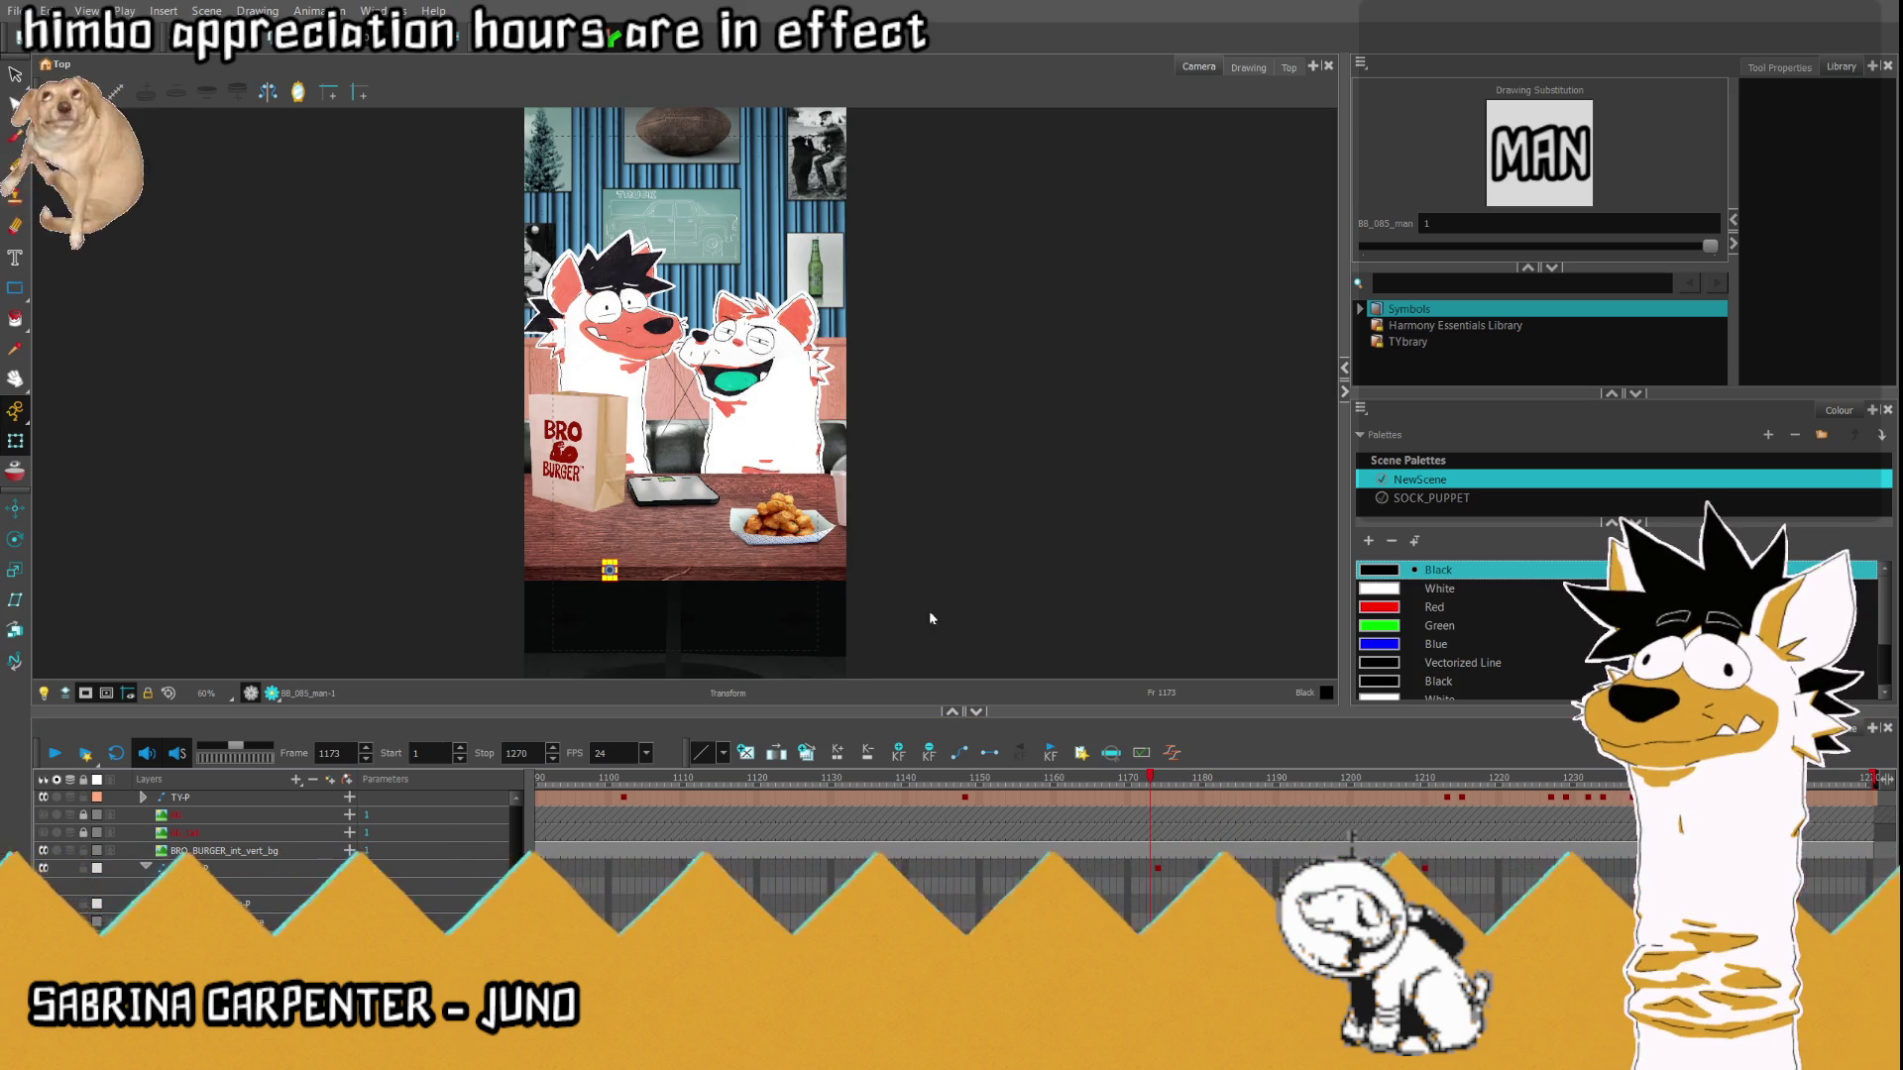
# Play from frame 1166, stop on the MAN frame, zoom in, and step to where NAISE appears.
pyautogui.click(1098, 779)
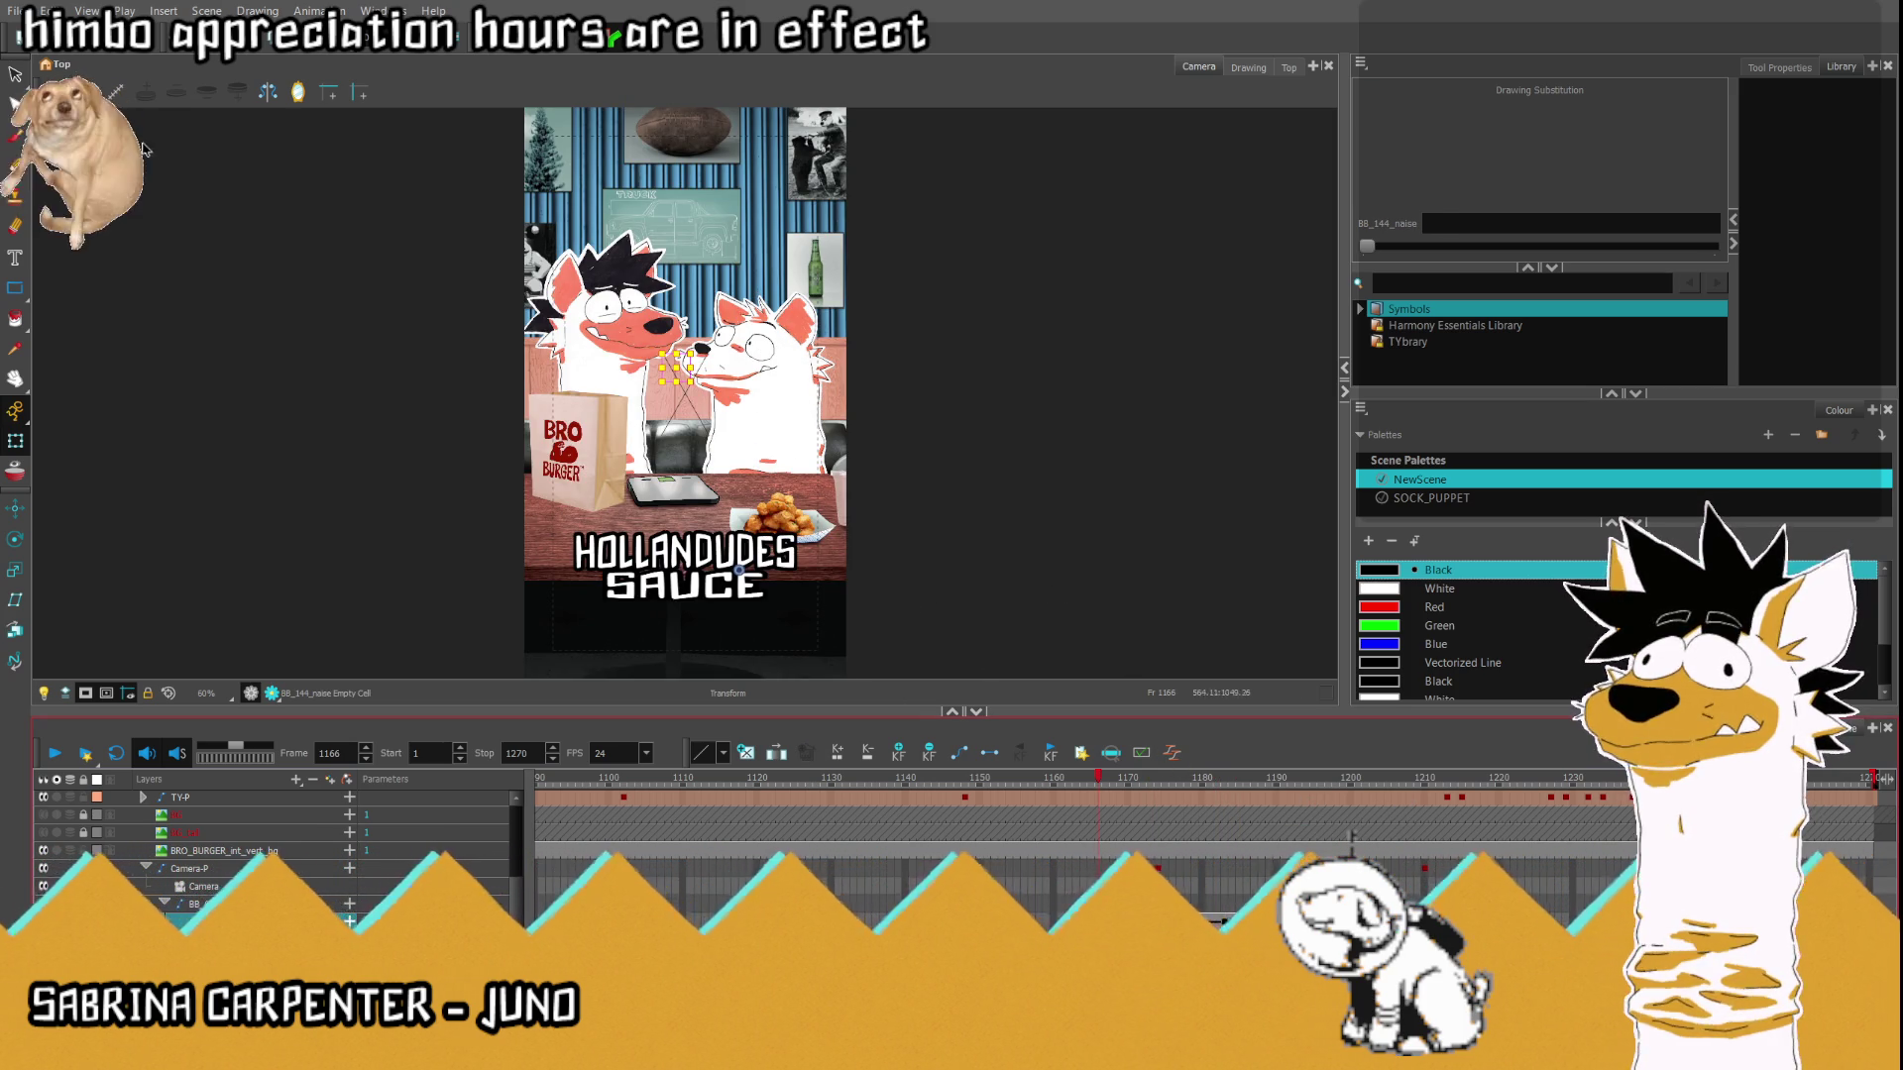
pyautogui.click(58, 756)
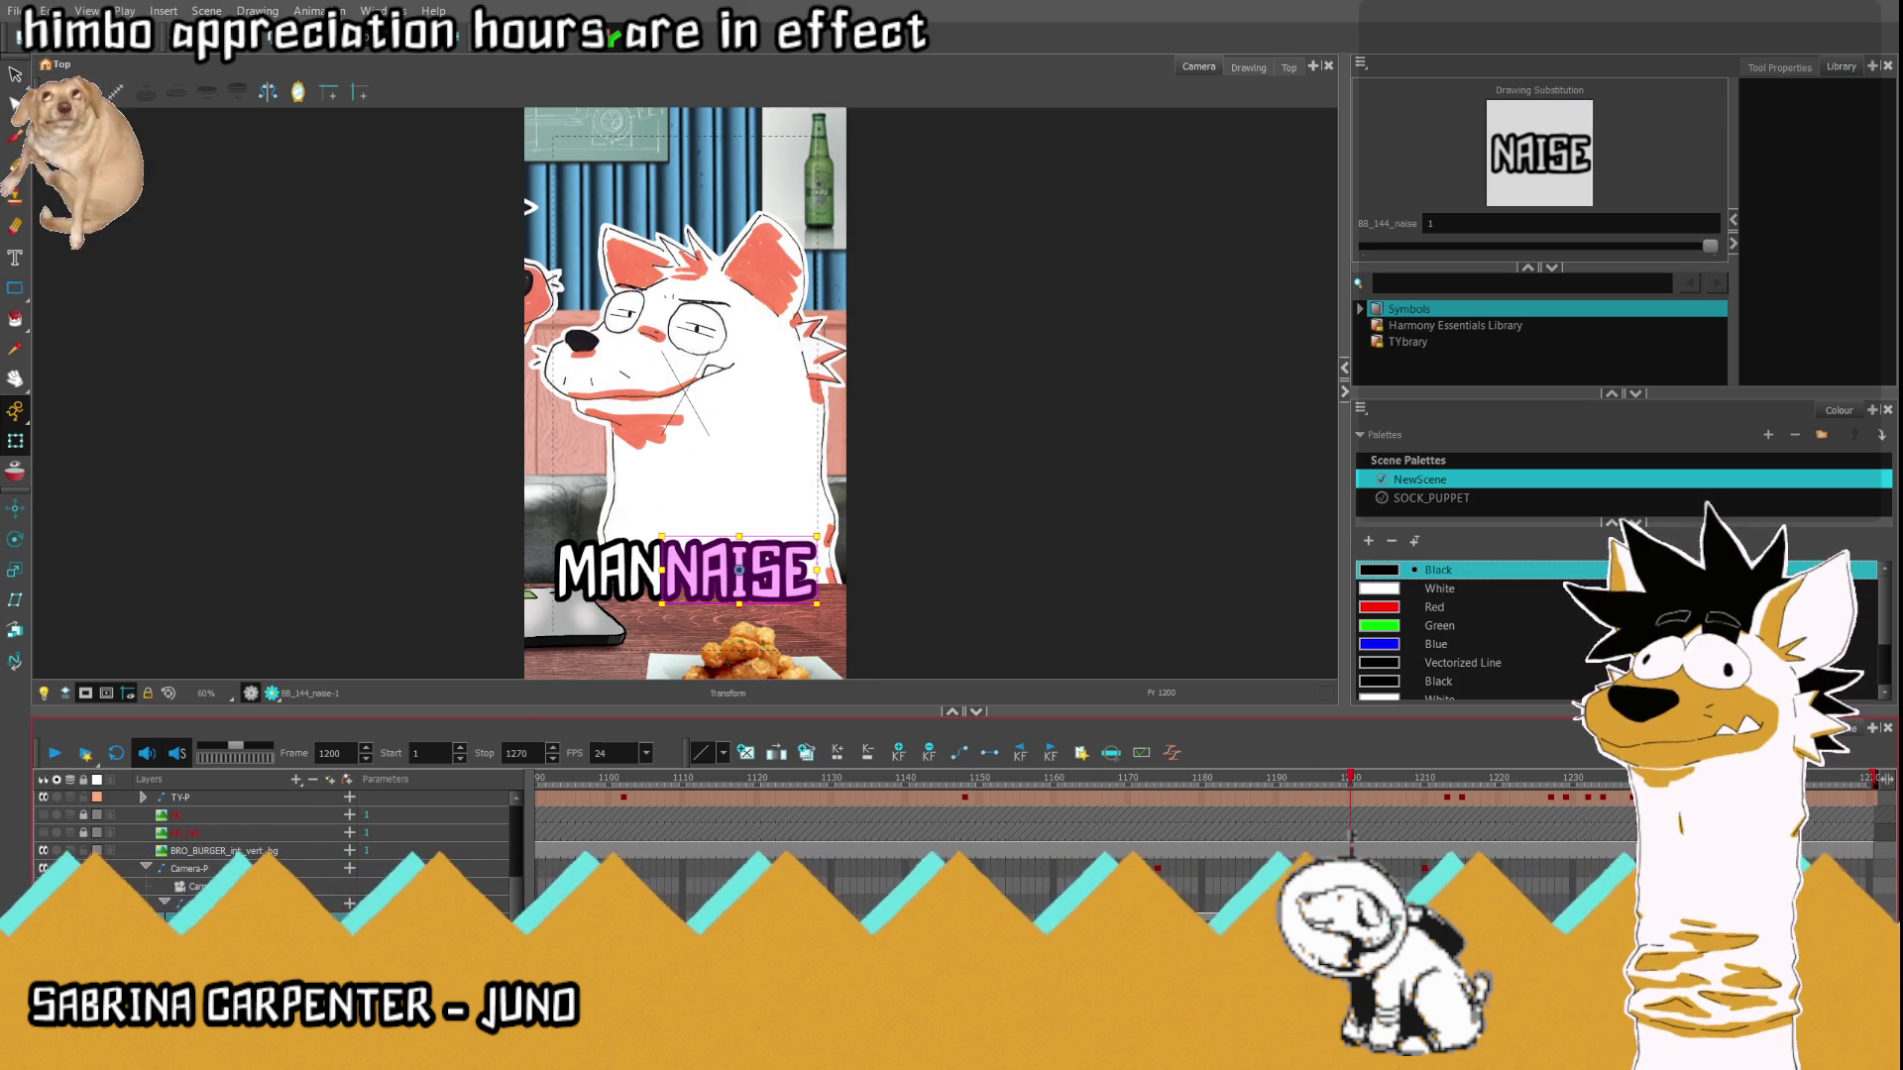
pyautogui.click(57, 755)
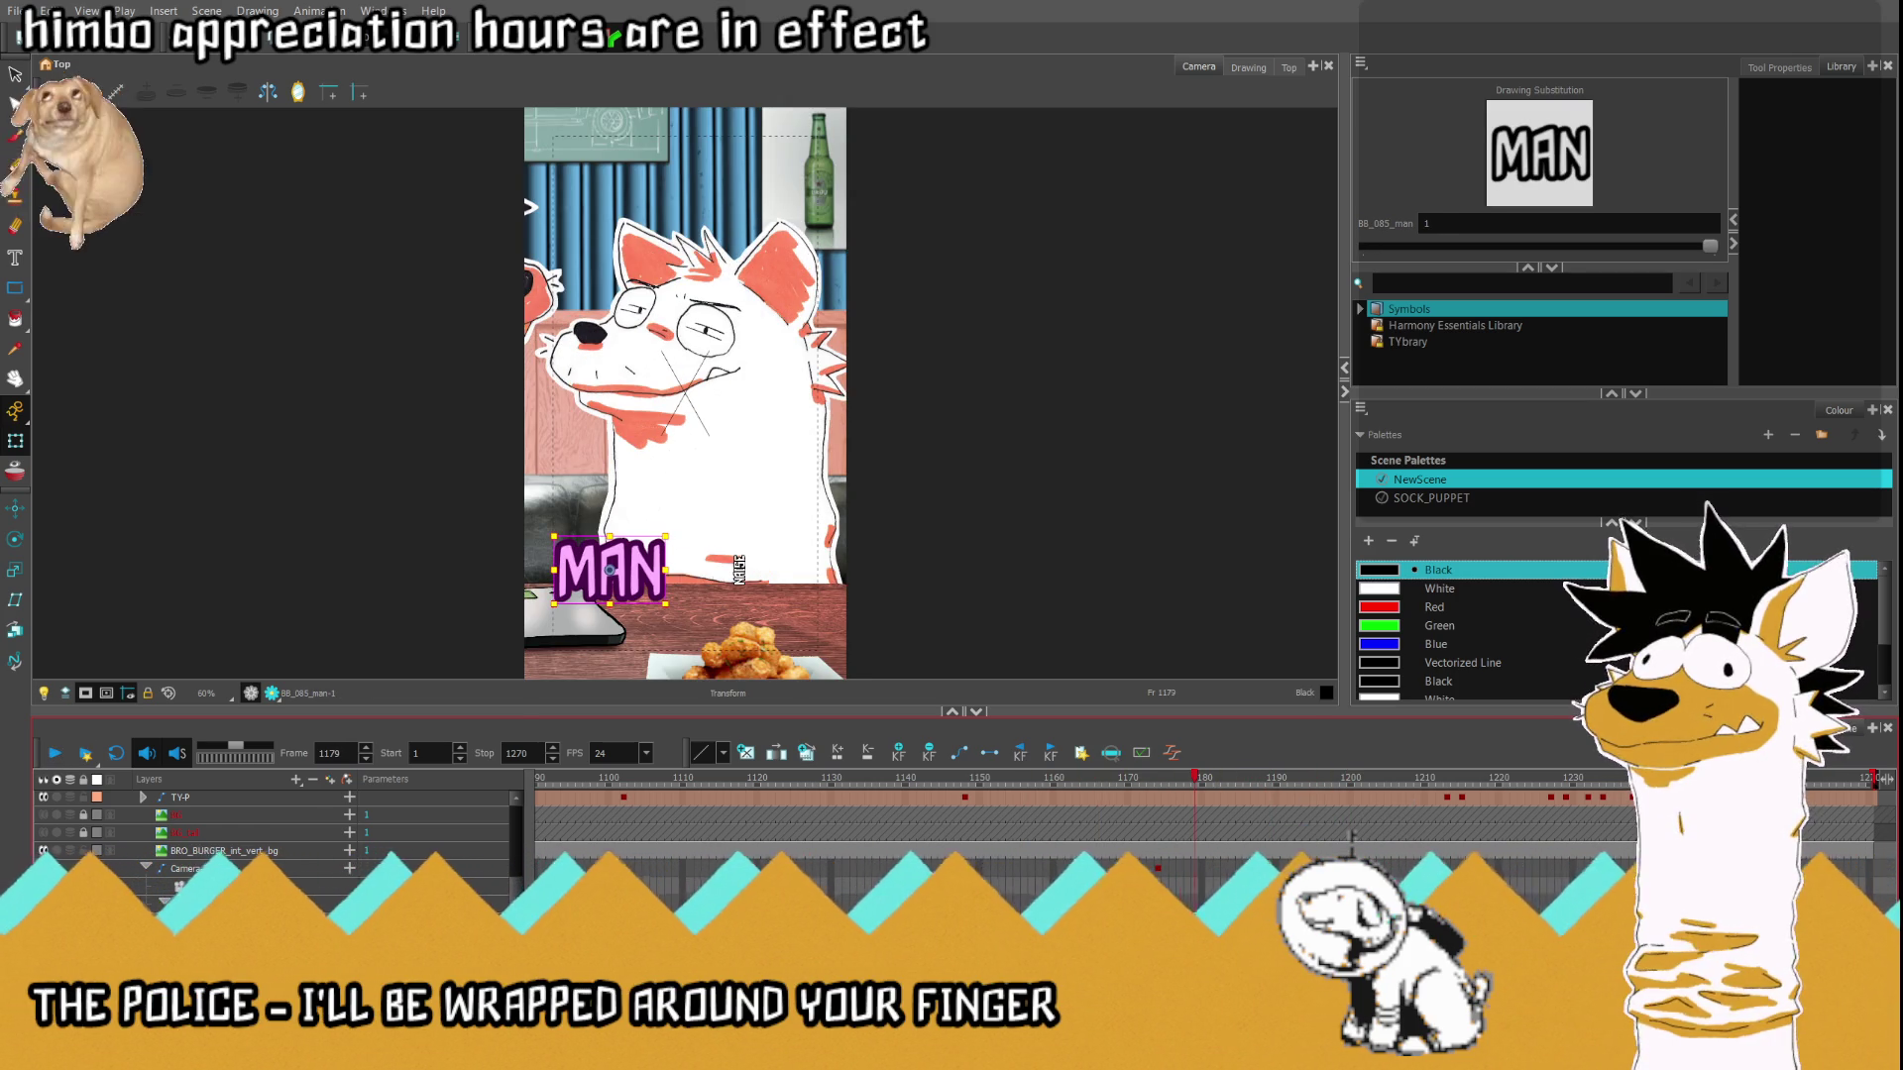
pyautogui.press(',')
pyautogui.press(',')
pyautogui.scroll(3, 582, 574)
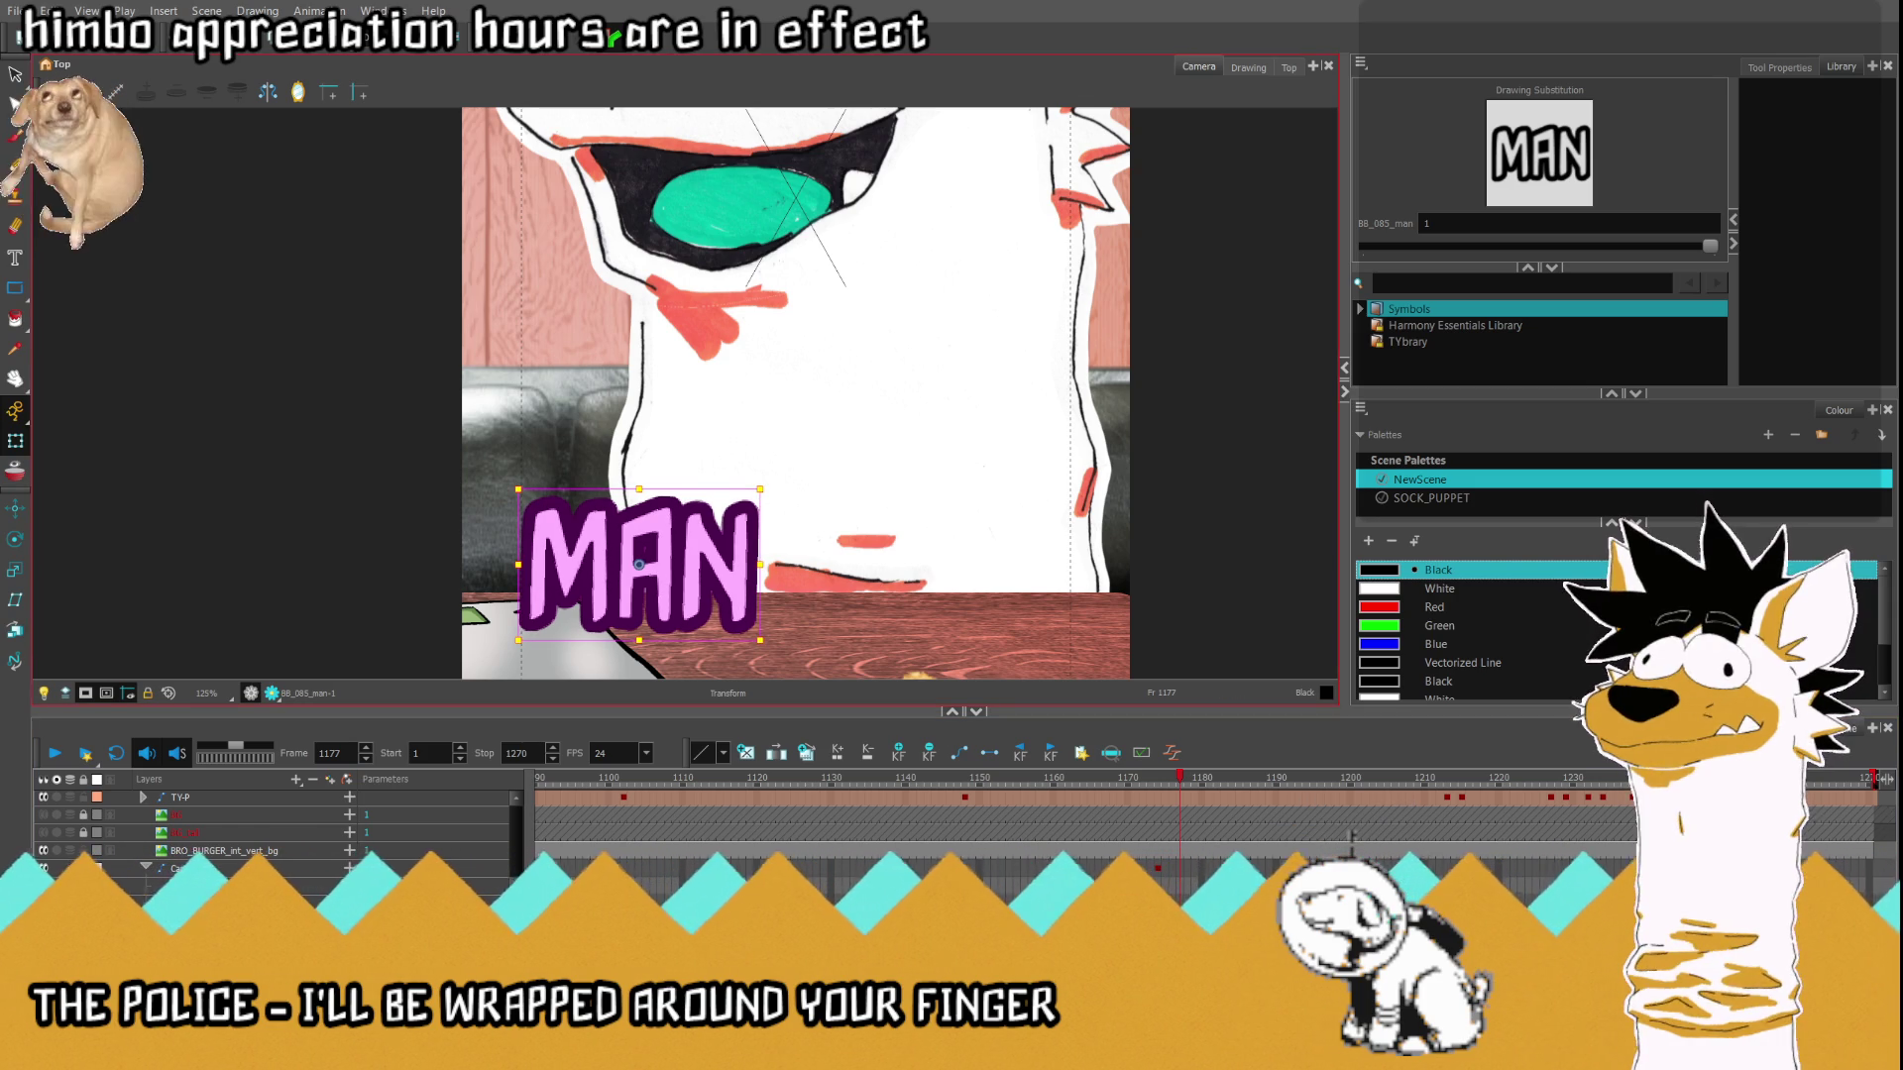
pyautogui.press('.')
pyautogui.press('.')
pyautogui.press('.')
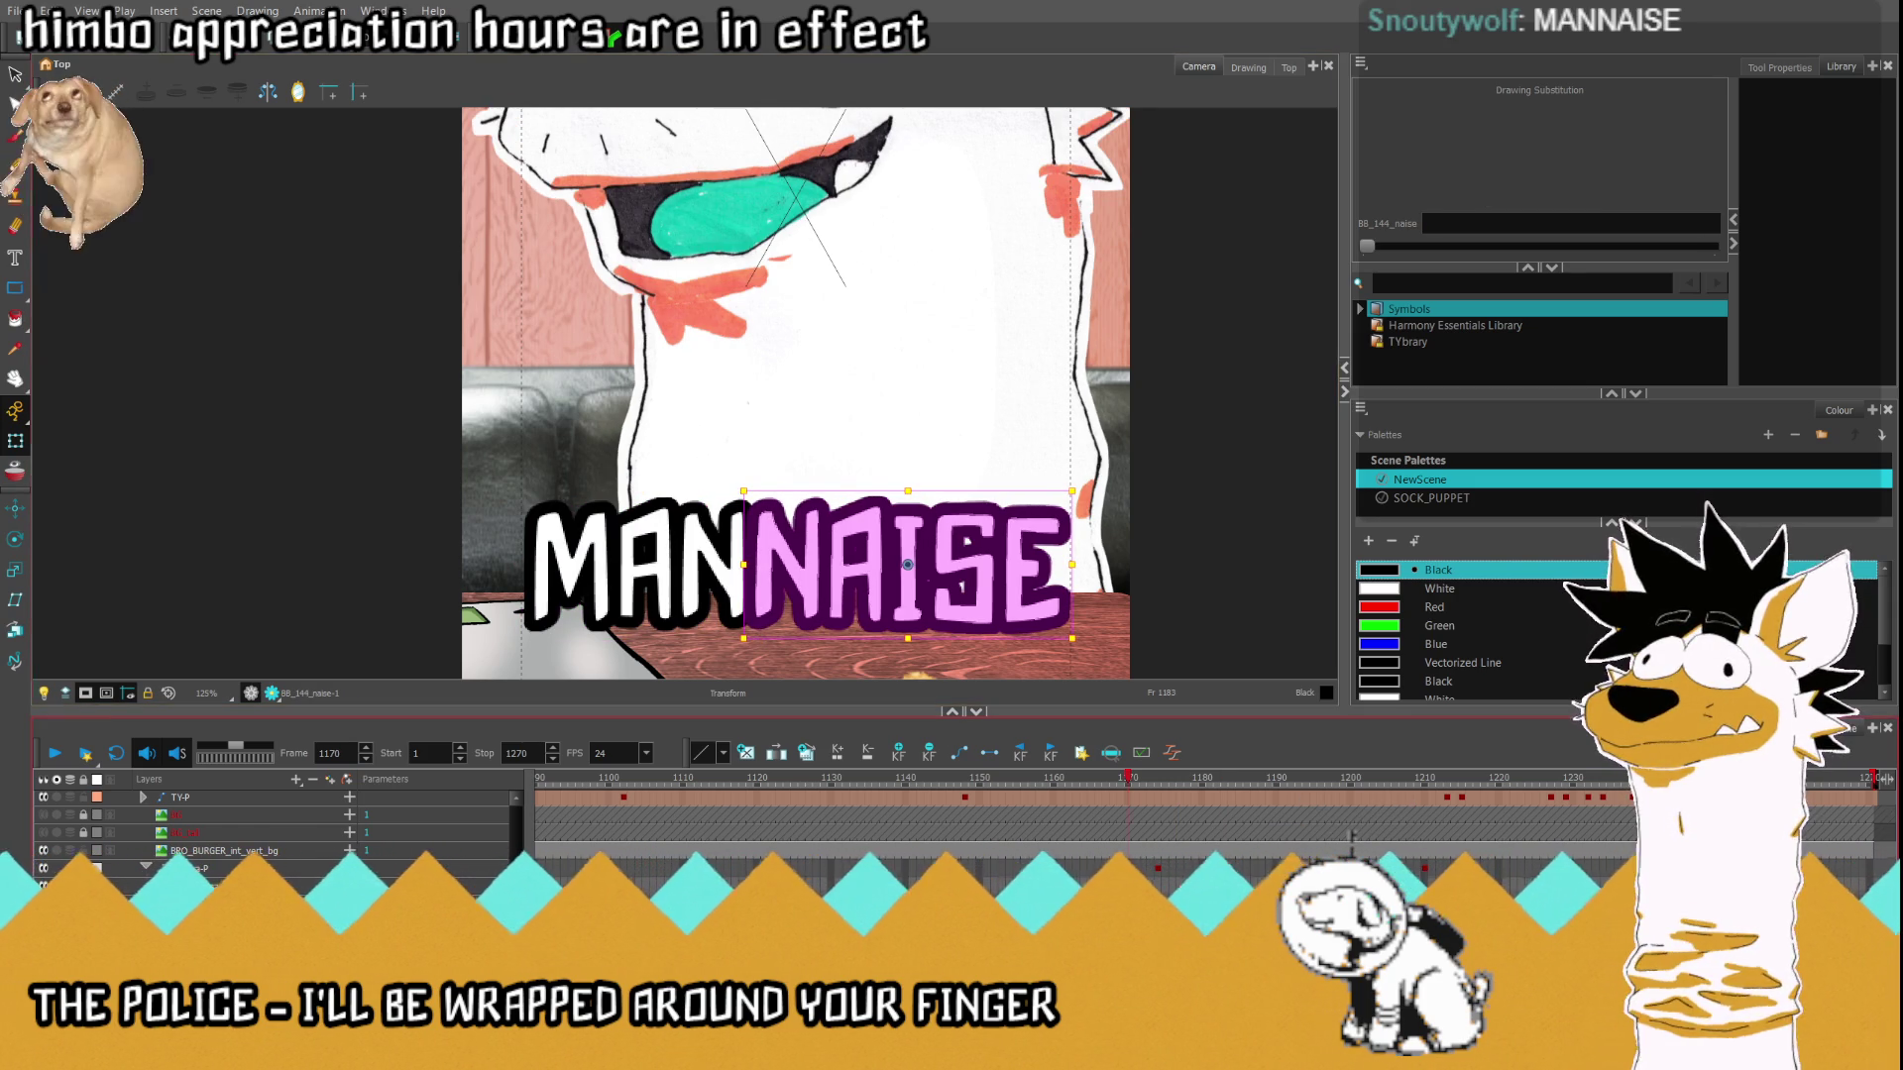
# Replay the MANNAISE pop-in from frame 1170, stop, and reset the view to the whole frame.
pyautogui.press(',')
pyautogui.press(',')
pyautogui.press(',')
pyautogui.click(54, 756)
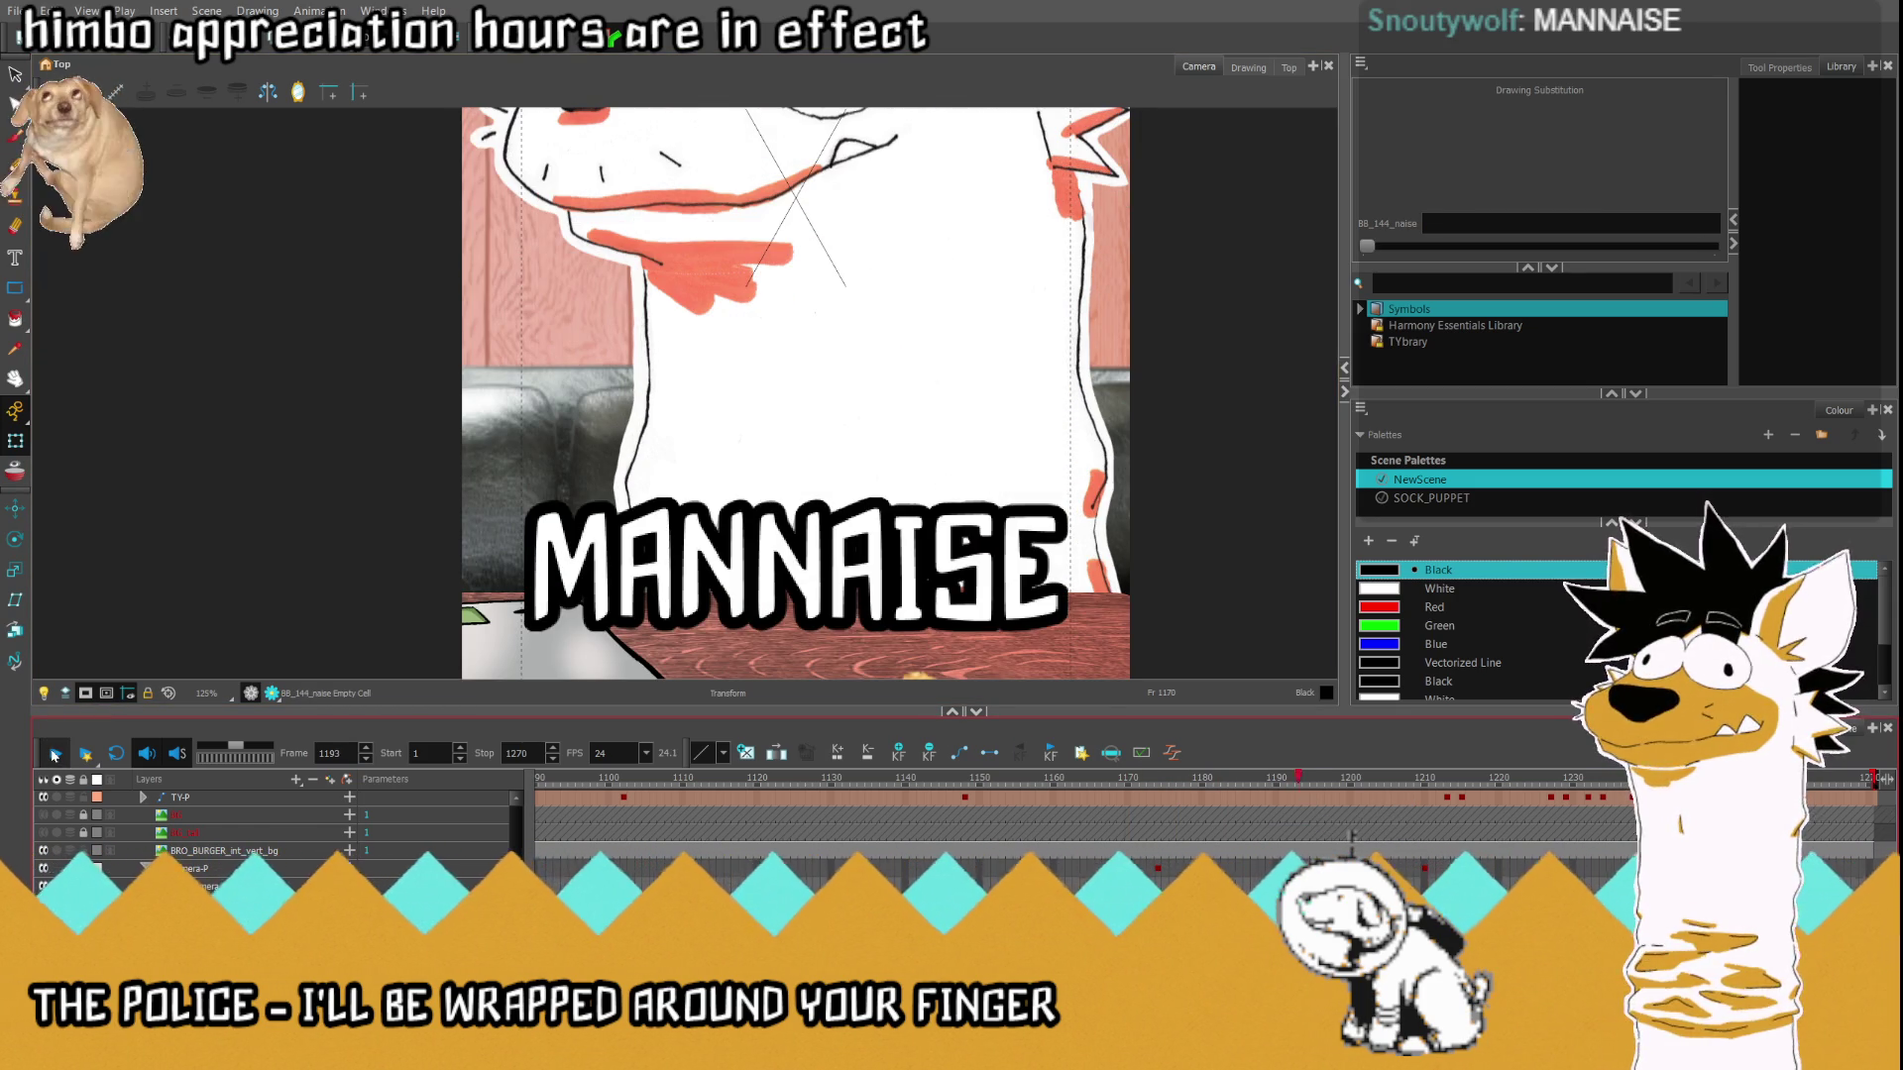
pyautogui.press('Return')
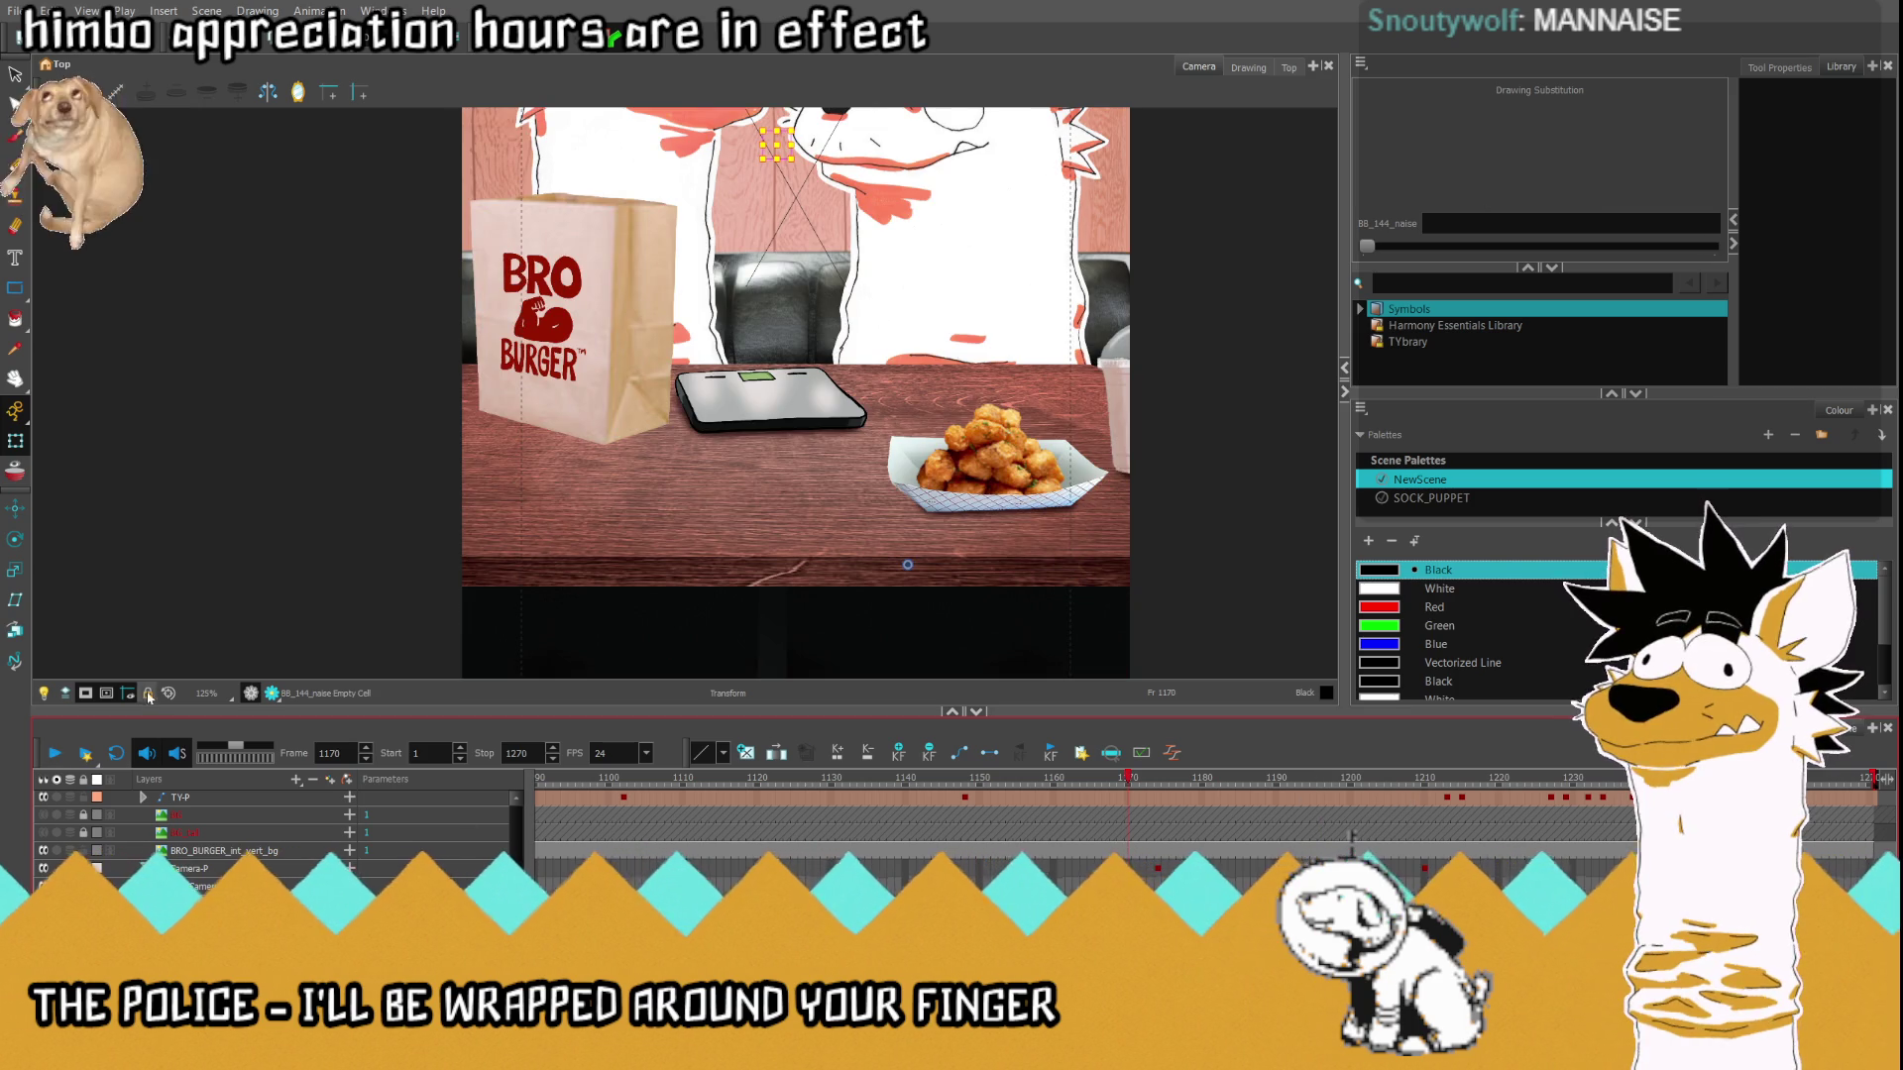
pyautogui.click(148, 695)
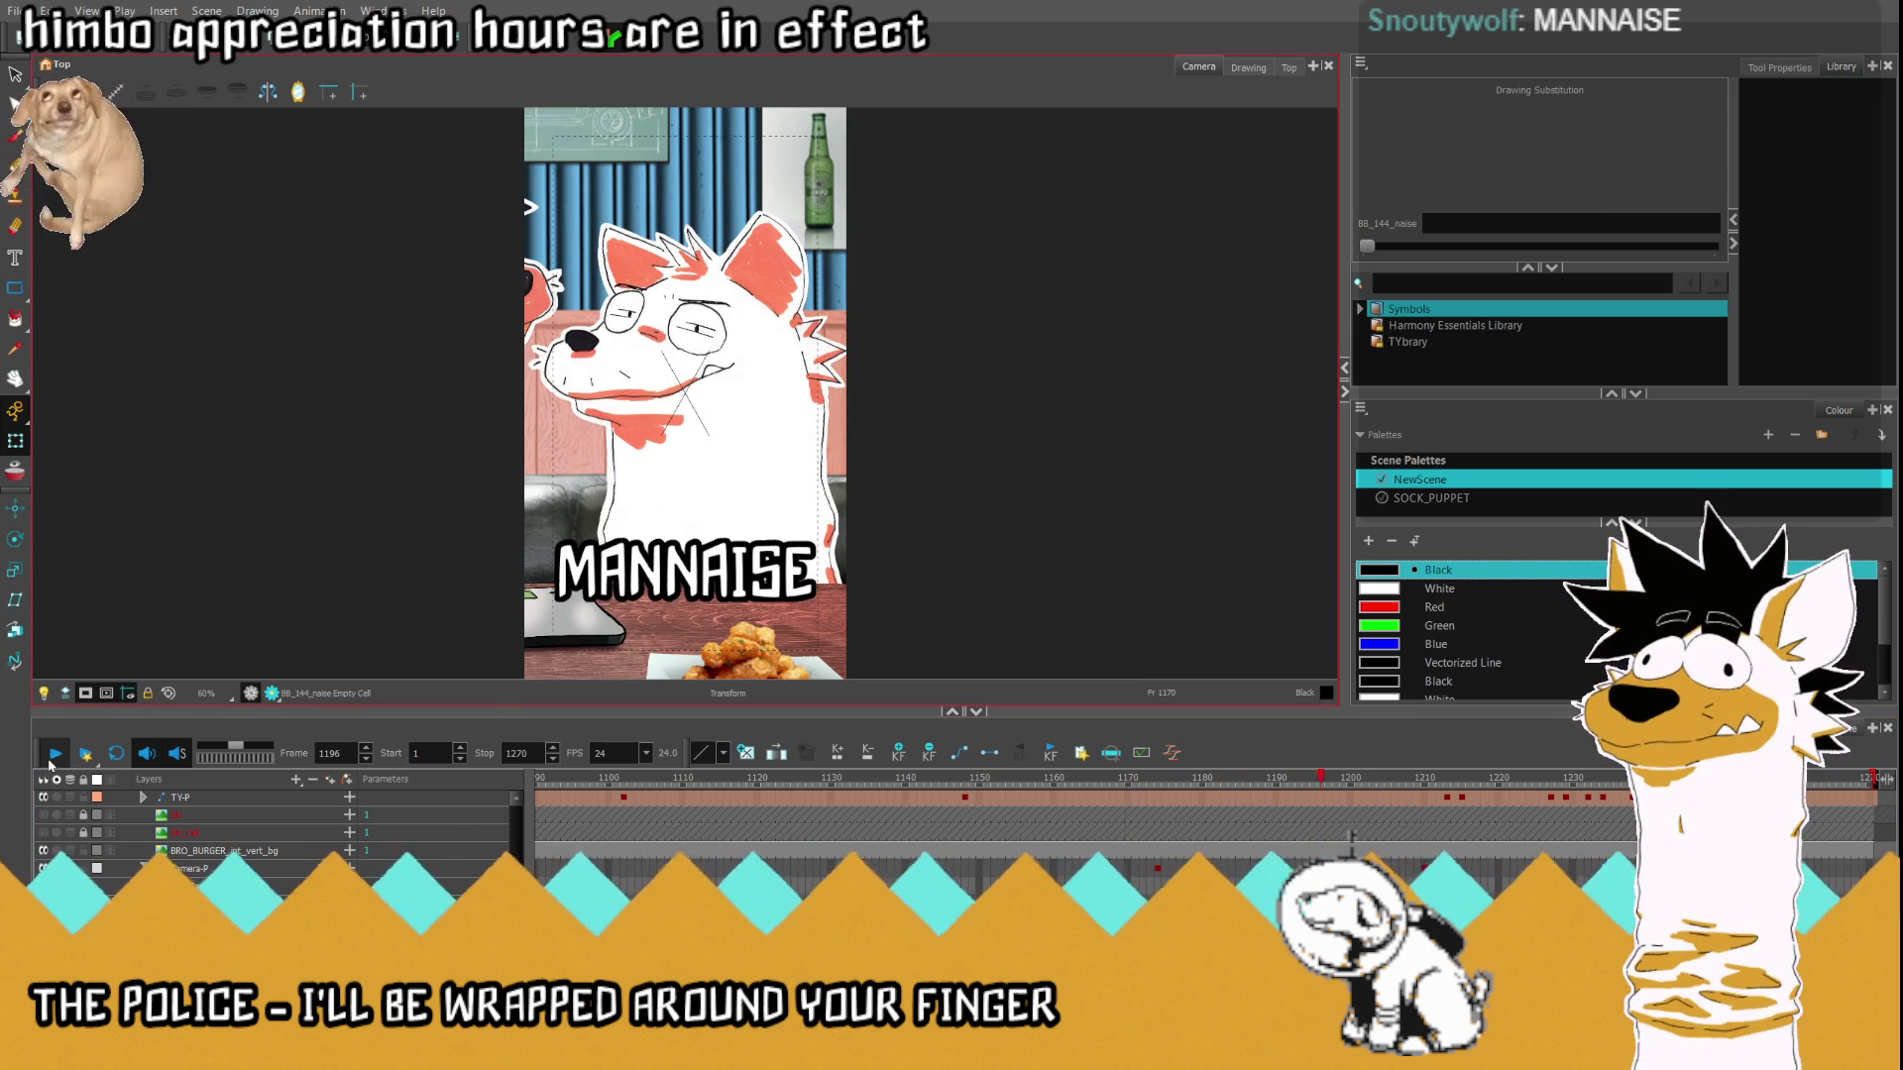